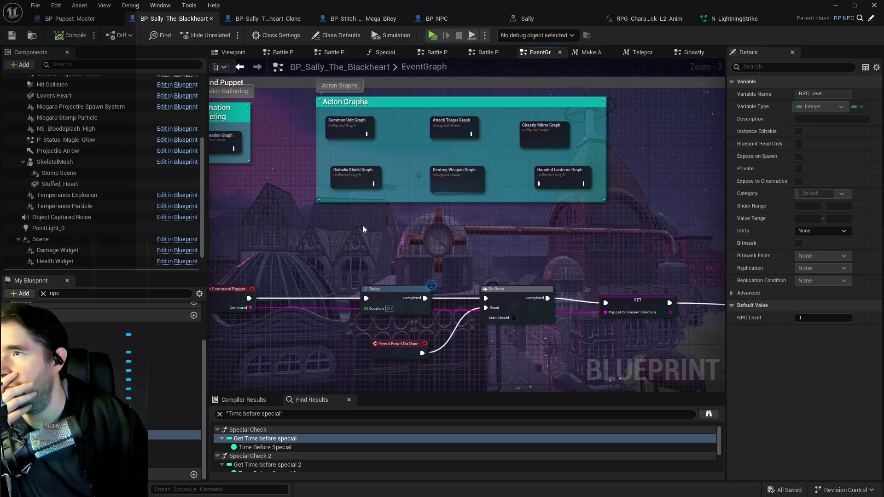
Step: Open the Special Check 3 function and inspect its Branch, Has Tag and entry nodes
click(372, 52)
scroll(370, 154, down, 3)
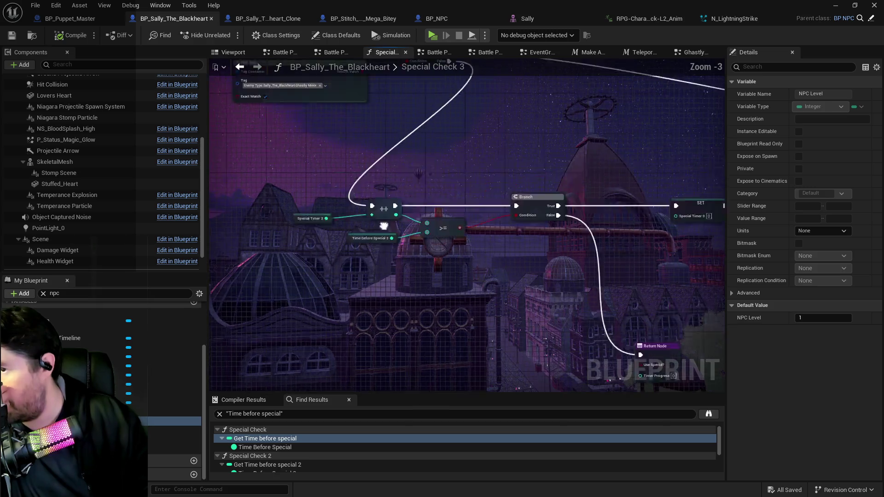
mouse_move(390, 222)
mouse_down()
mouse_move(595, 234)
mouse_move(408, 232)
mouse_move(389, 240)
mouse_move(418, 210)
mouse_move(464, 195)
mouse_up()
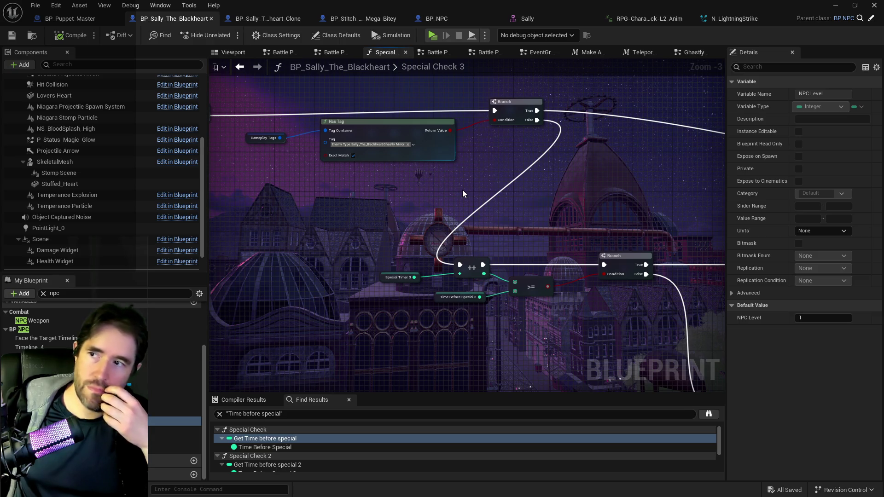
scroll(530, 283, down, 2)
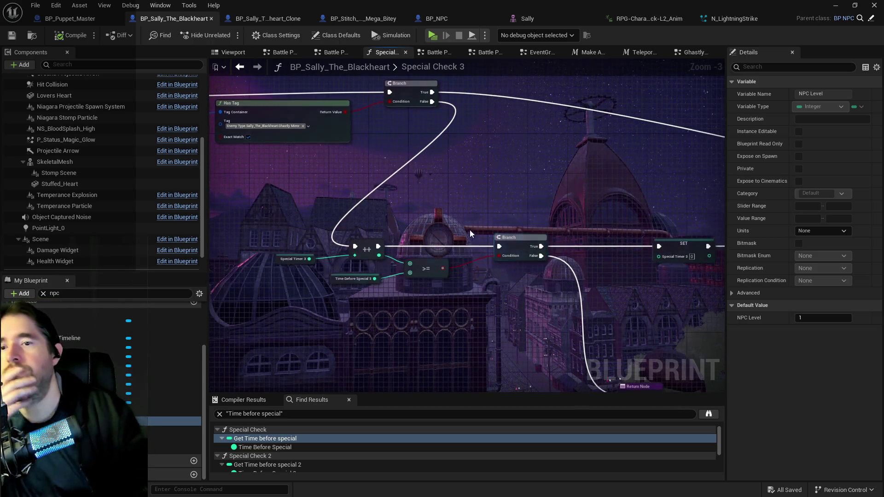
scroll(529, 283, up, 2)
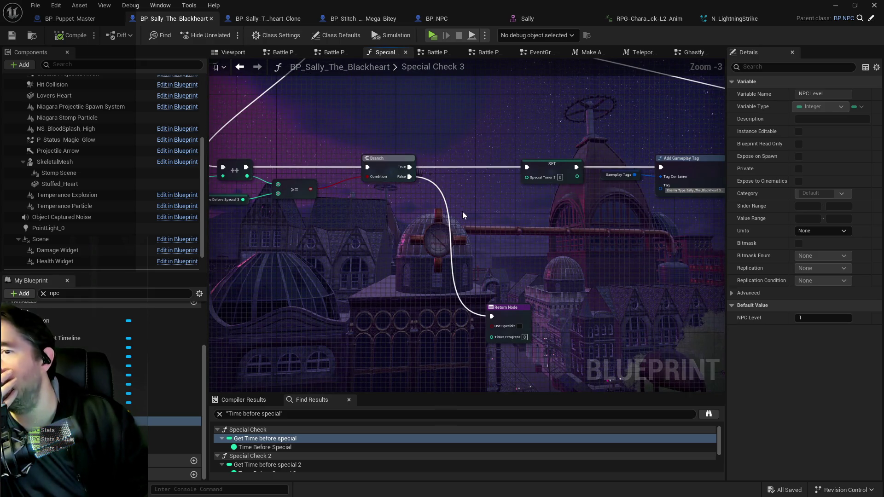
mouse_move(473, 219)
mouse_down()
mouse_move(573, 238)
mouse_move(587, 330)
mouse_move(419, 286)
mouse_move(534, 286)
mouse_up()
scroll(418, 286, down, 1)
drag(281, 179, 372, 169)
mouse_move(287, 135)
mouse_down()
mouse_move(581, 246)
mouse_move(386, 231)
mouse_move(344, 237)
mouse_up()
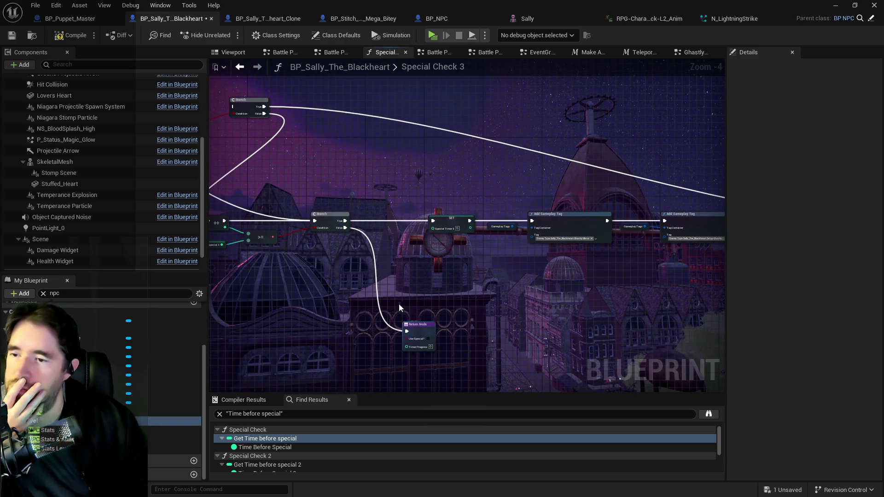
Step: Inspect the three Add Gameplay Tag nodes, the Branch and the Return Node up close
scroll(446, 244, up, 2)
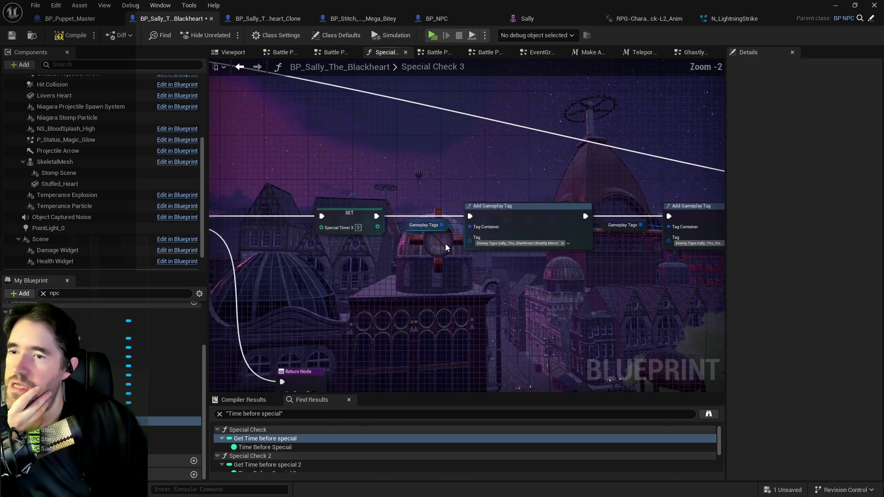
drag(446, 244, 302, 271)
drag(479, 293, 301, 278)
drag(474, 278, 346, 272)
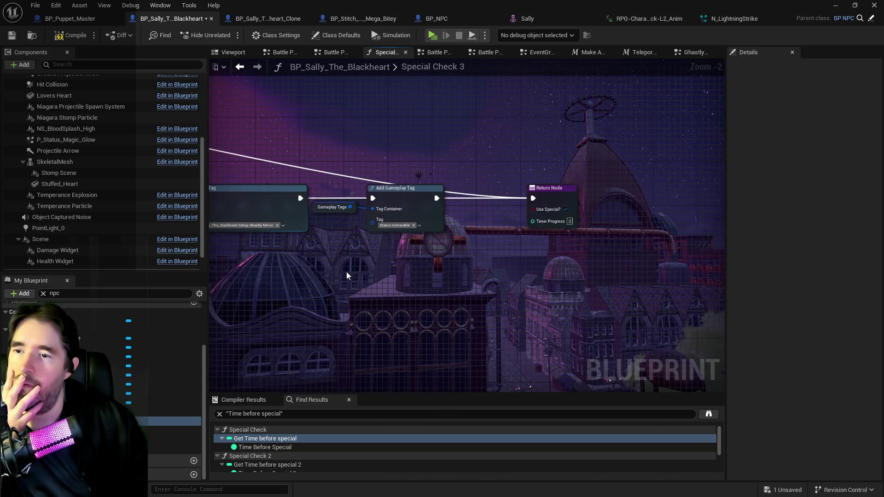
drag(345, 225, 485, 220)
scroll(500, 286, down, 3)
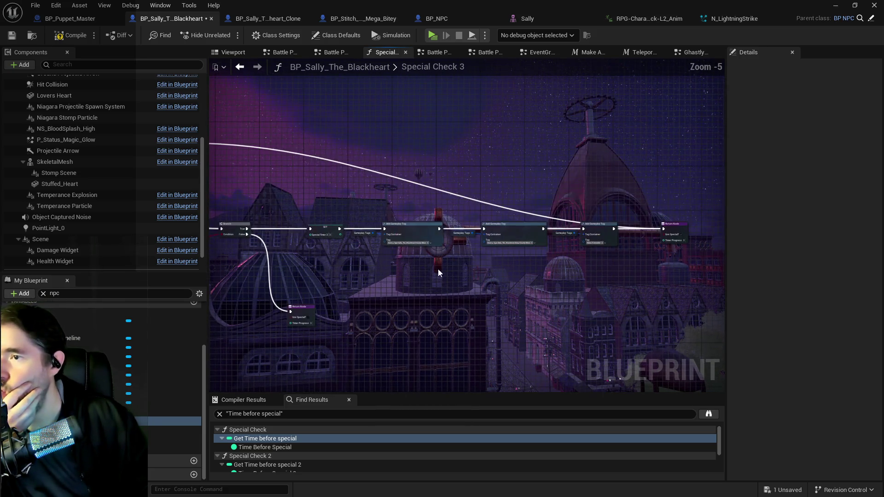
mouse_move(322, 245)
mouse_down()
mouse_move(448, 232)
mouse_move(420, 174)
mouse_up()
scroll(476, 210, up, 3)
mouse_move(475, 217)
mouse_down()
mouse_move(541, 223)
mouse_move(289, 209)
mouse_up()
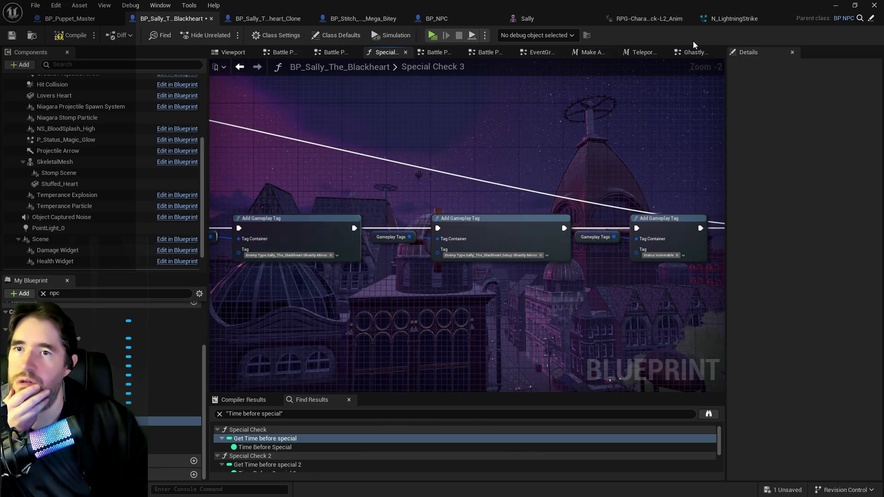
Step: Glance at Battle Phase 3, then open the Ghastly Mirror Graph collapsed node from EventGraph
click(439, 54)
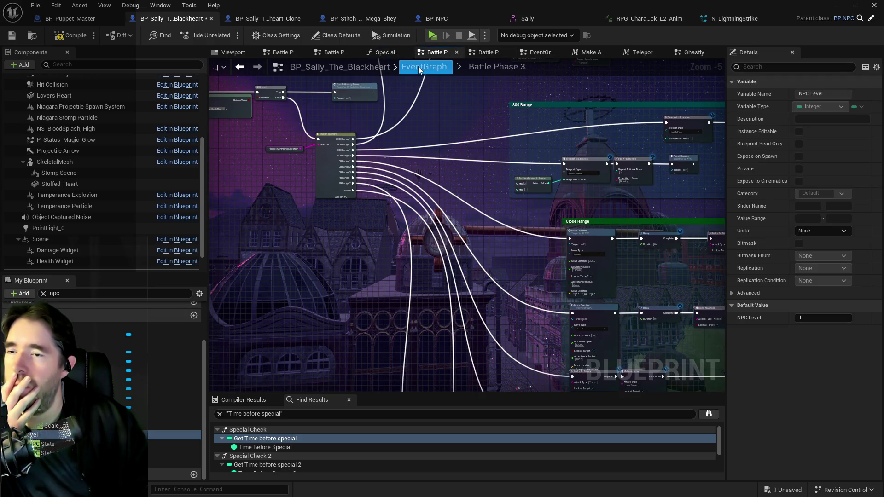
mouse_move(425, 110)
mouse_down()
mouse_move(479, 192)
mouse_move(405, 316)
mouse_move(389, 303)
mouse_move(446, 103)
mouse_up()
click(423, 69)
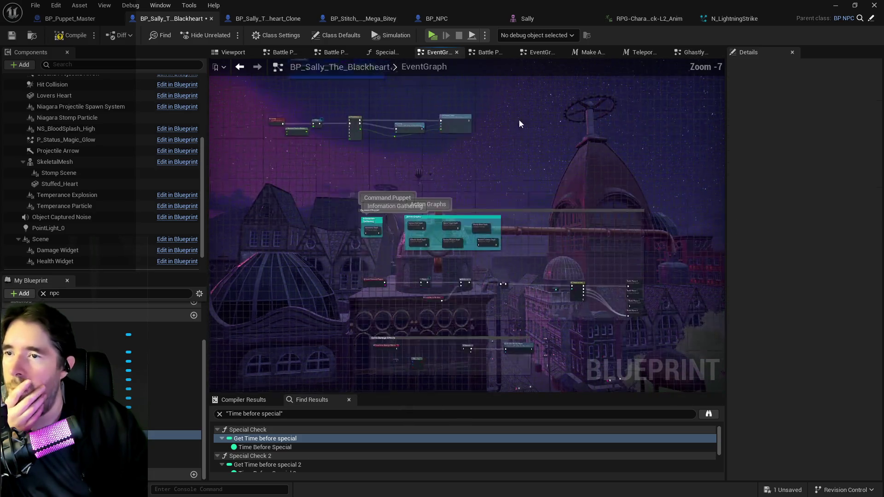
drag(518, 120, 506, 257)
scroll(506, 257, up, 3)
click(442, 217)
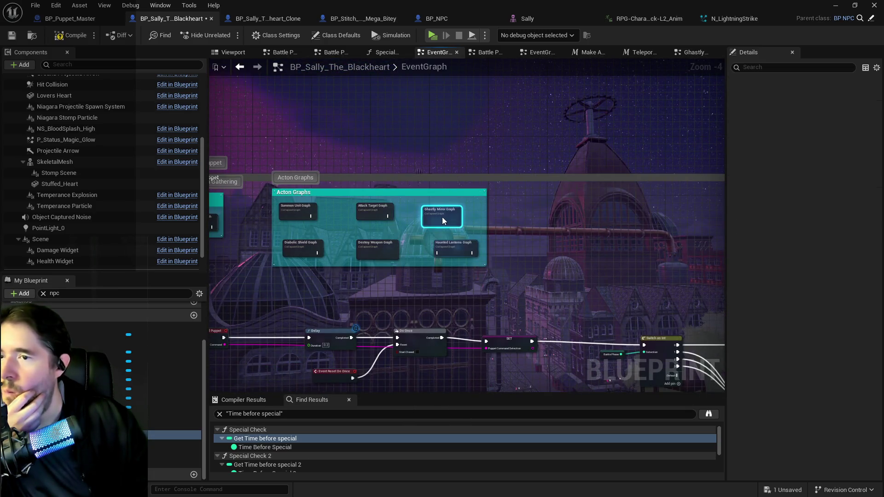
double_click(442, 217)
Step: Review the Disable Ghastly Mirror section and its Gameplay Tag nodes
mouse_move(438, 223)
mouse_down()
mouse_move(480, 156)
mouse_move(380, 146)
mouse_move(442, 175)
mouse_move(418, 195)
mouse_up()
scroll(442, 175, up, 1)
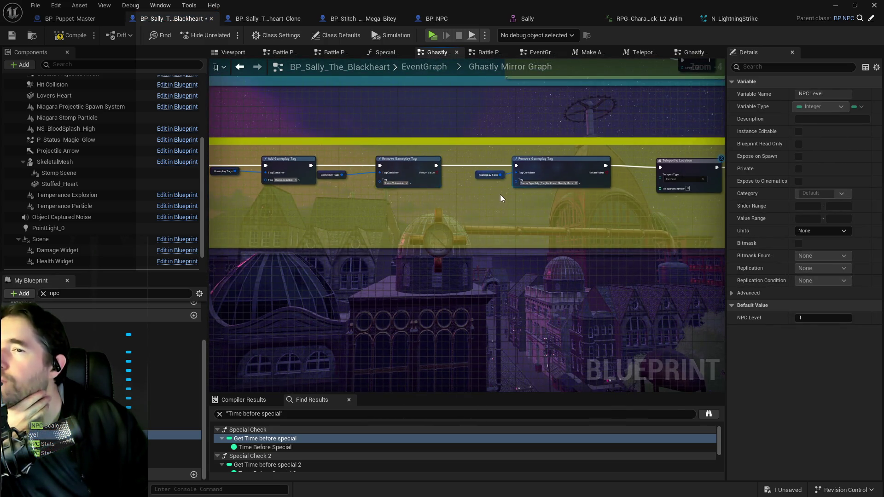
drag(501, 198, 400, 215)
scroll(357, 211, up, 2)
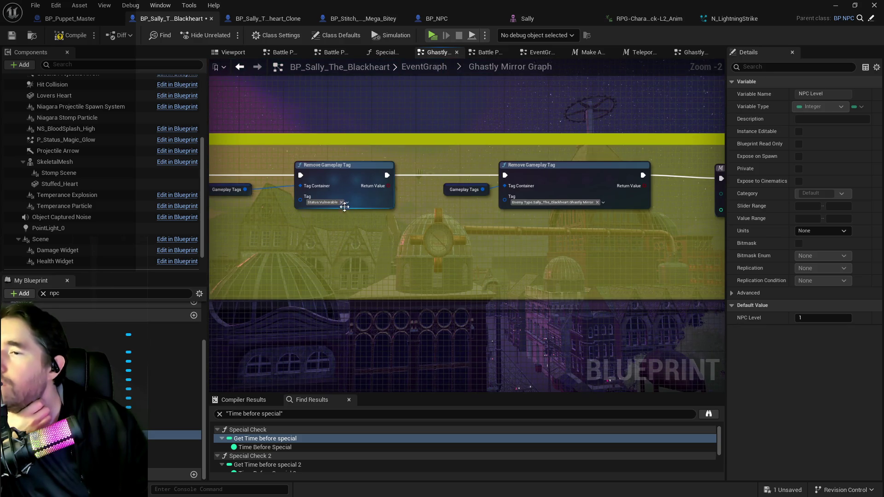
scroll(342, 211, down, 6)
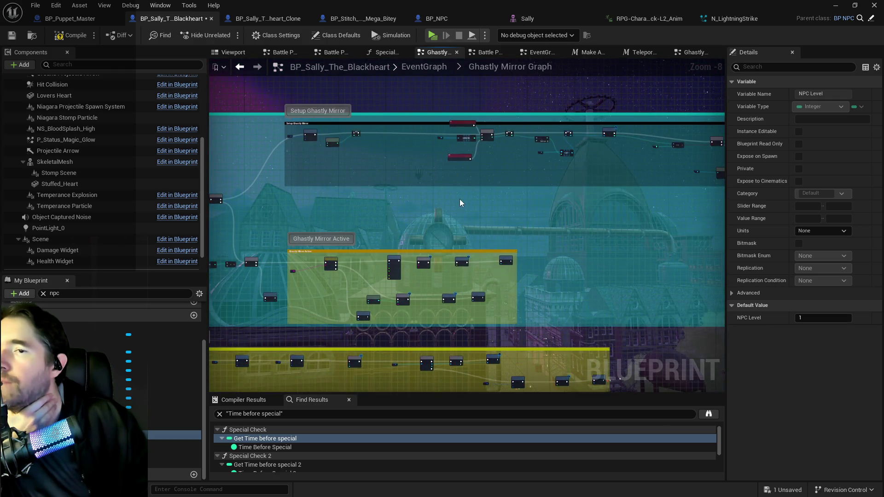
Step: Review the Setup block, Delay, Reset, Print String, Teleport and Summon Unit nodes
mouse_move(459, 199)
mouse_down()
mouse_move(519, 168)
mouse_move(380, 219)
mouse_move(528, 221)
mouse_up()
scroll(528, 221, up, 4)
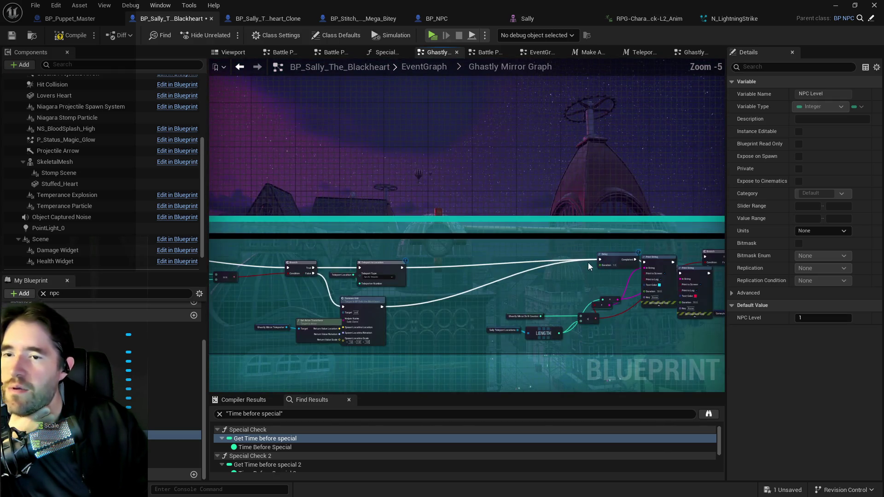
drag(427, 250, 317, 240)
drag(506, 231, 482, 230)
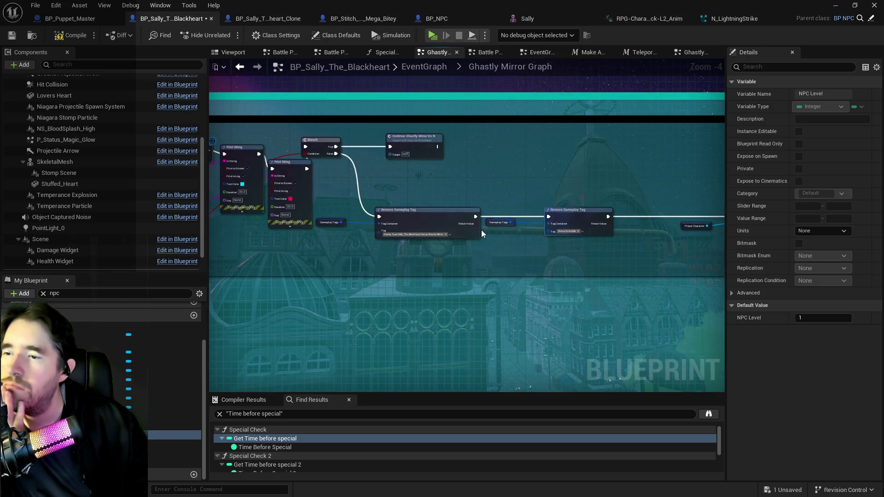
mouse_move(361, 246)
mouse_down()
mouse_move(602, 241)
mouse_move(405, 245)
mouse_move(557, 253)
mouse_move(594, 226)
mouse_move(557, 241)
mouse_up()
scroll(529, 248, down, 1)
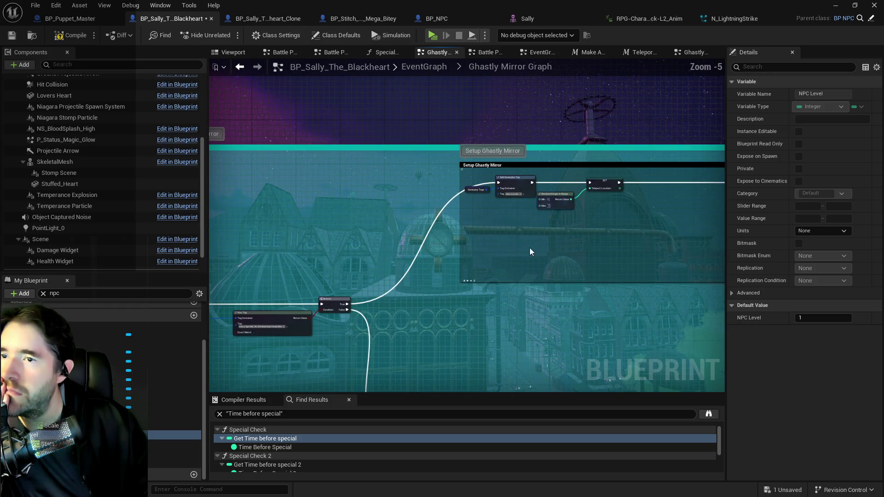
scroll(503, 205, up, 2)
scroll(441, 134, down, 3)
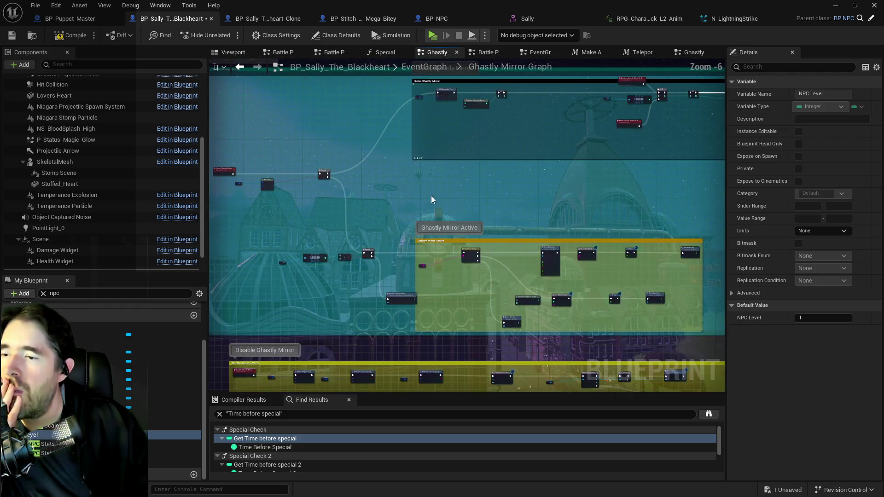
scroll(349, 245, up, 3)
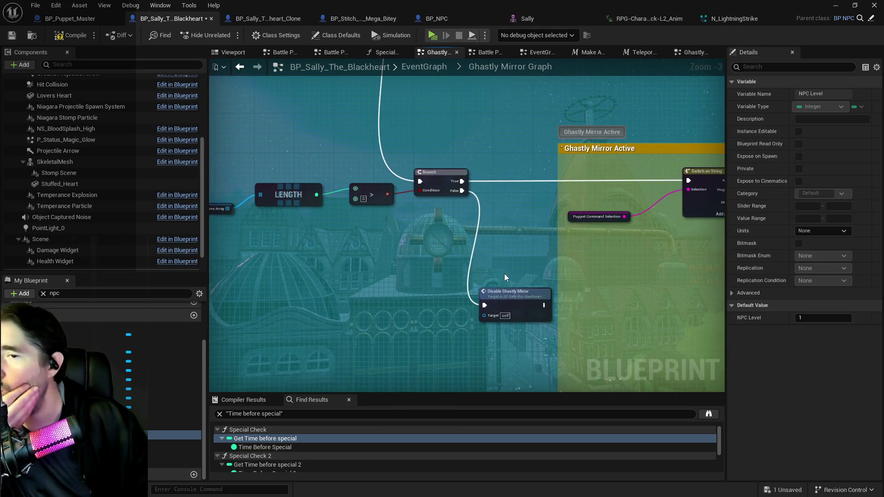
Step: Locate and copy the Remove Gameplay Tag node together with its Gameplay Tags input
click(522, 309)
scroll(480, 297, down, 1)
mouse_move(479, 298)
mouse_down()
mouse_move(487, 173)
mouse_move(361, 113)
mouse_up()
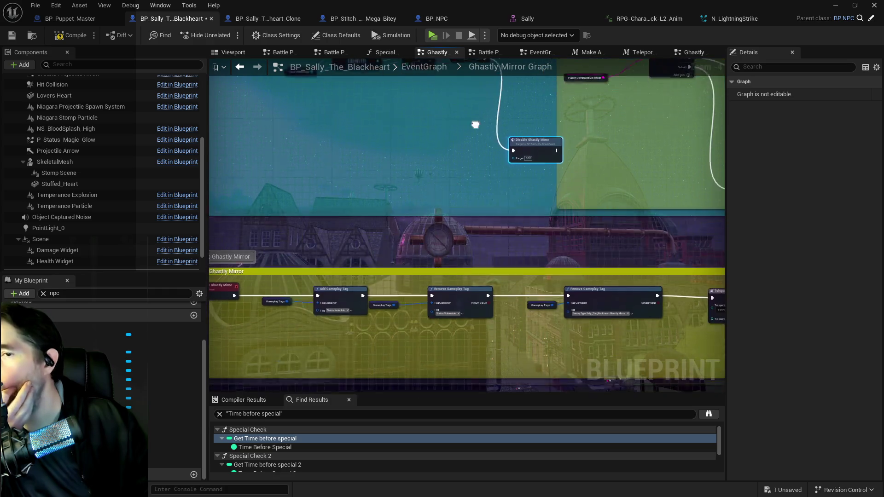
drag(494, 253, 399, 182)
mouse_move(487, 277)
mouse_down()
mouse_move(412, 278)
mouse_move(322, 303)
mouse_move(450, 295)
mouse_move(260, 269)
mouse_up()
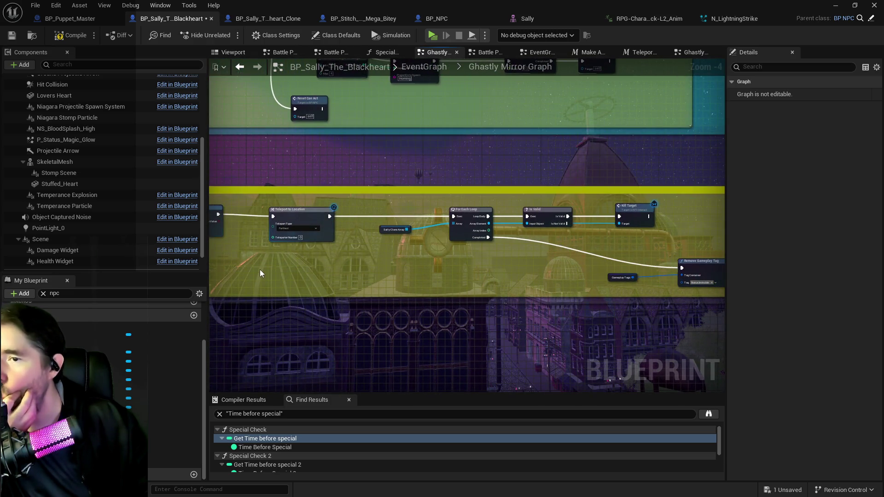
drag(355, 281, 211, 258)
mouse_move(338, 251)
mouse_down()
mouse_move(230, 240)
mouse_move(481, 286)
mouse_up()
drag(548, 283, 449, 230)
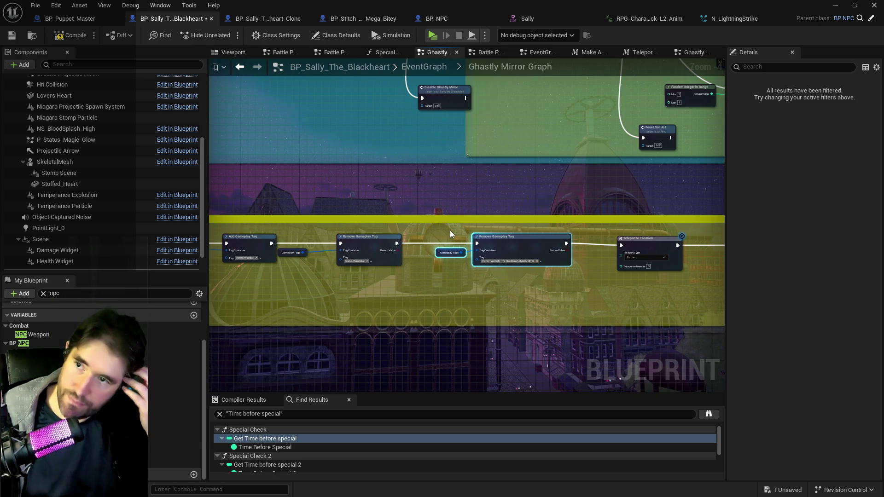
click(449, 230)
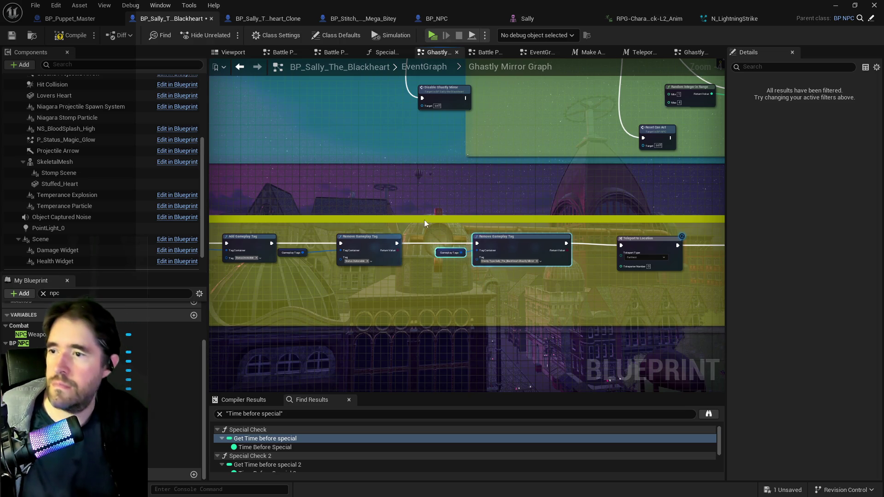
Step: Move Disable Ghastly Mirror down-left below the Branch, then check the Switch on String area
drag(424, 219, 394, 226)
drag(369, 143, 347, 184)
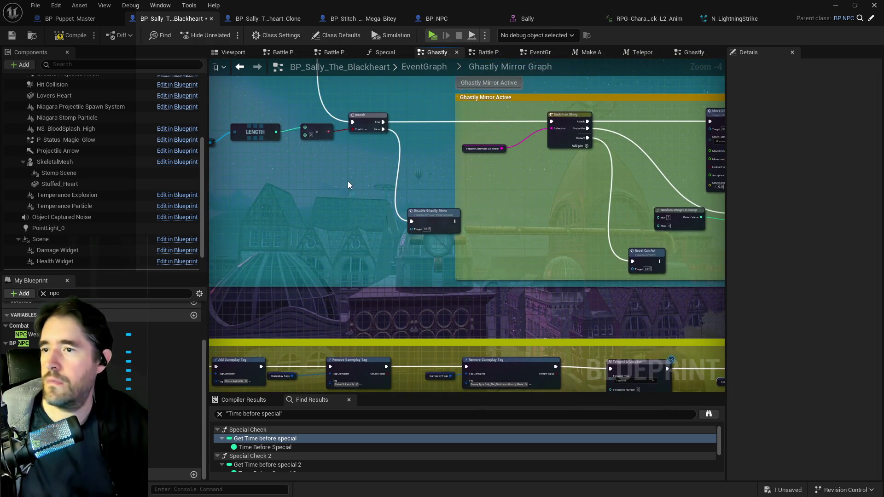
drag(415, 226, 392, 263)
double_click(405, 257)
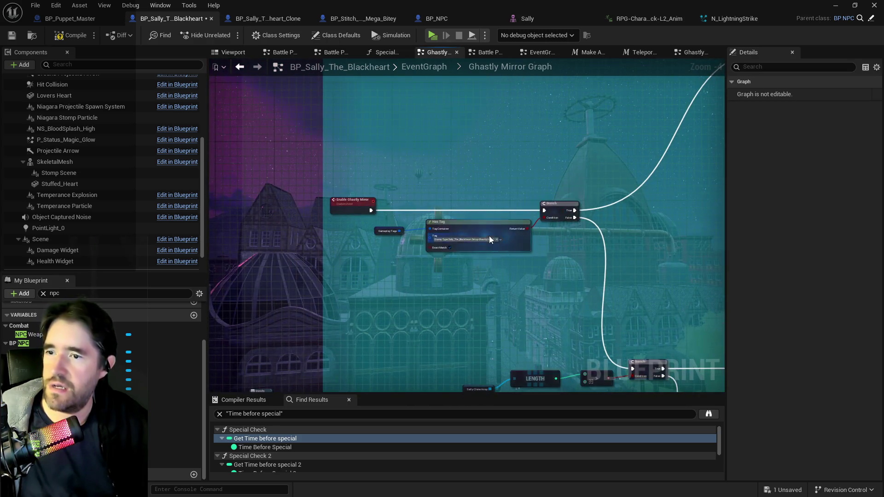
mouse_move(534, 305)
mouse_down()
mouse_move(448, 275)
mouse_move(343, 201)
mouse_move(339, 155)
mouse_up()
scroll(344, 201, down, 1)
drag(430, 325, 391, 259)
Step: Paste the Remove Gameplay Tag nodes and wire the Branch's False output into them
key(ctrl+v)
drag(376, 147, 424, 258)
drag(561, 257, 385, 341)
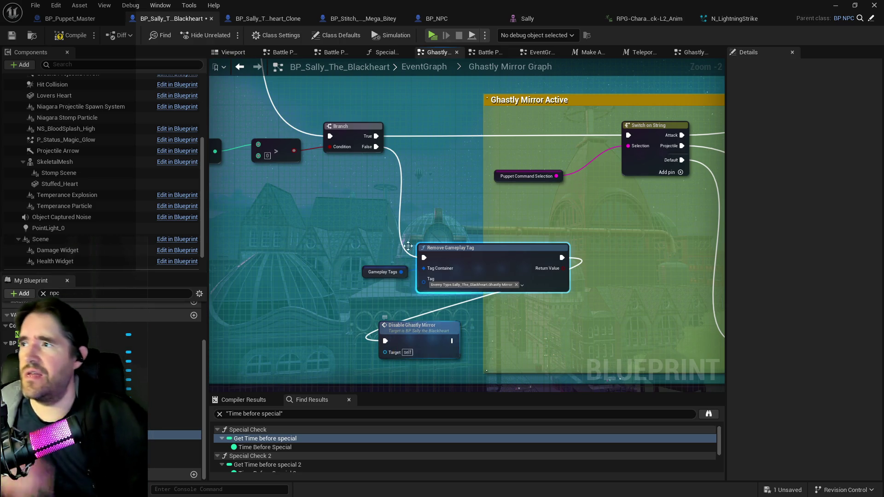
click(55, 5)
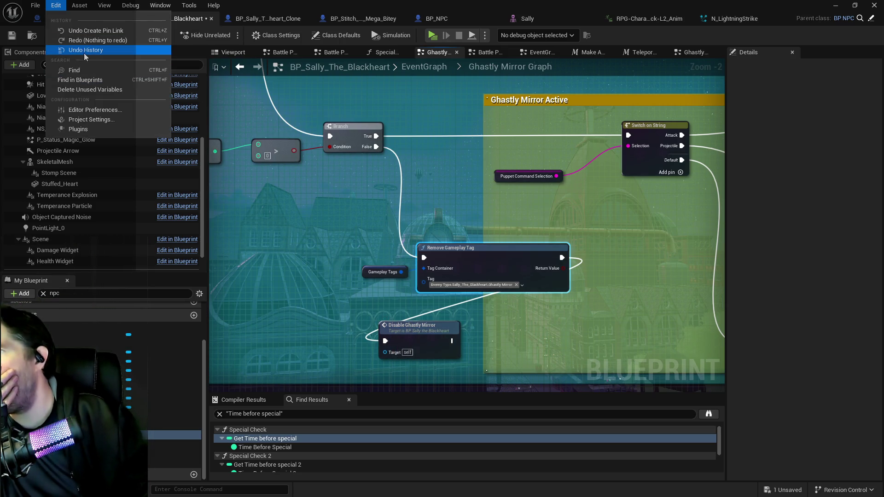
Step: Revert the blueprint to an earlier Undo History transaction and reopen Special Check 3
click(84, 50)
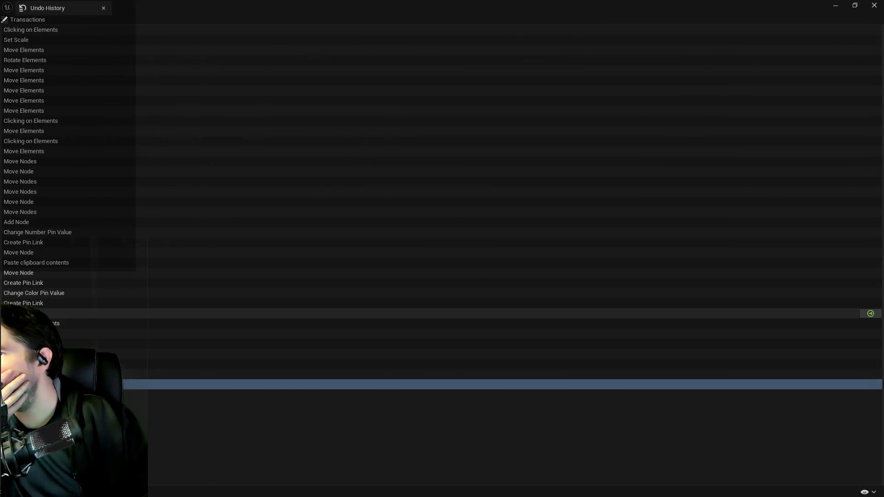
click(28, 313)
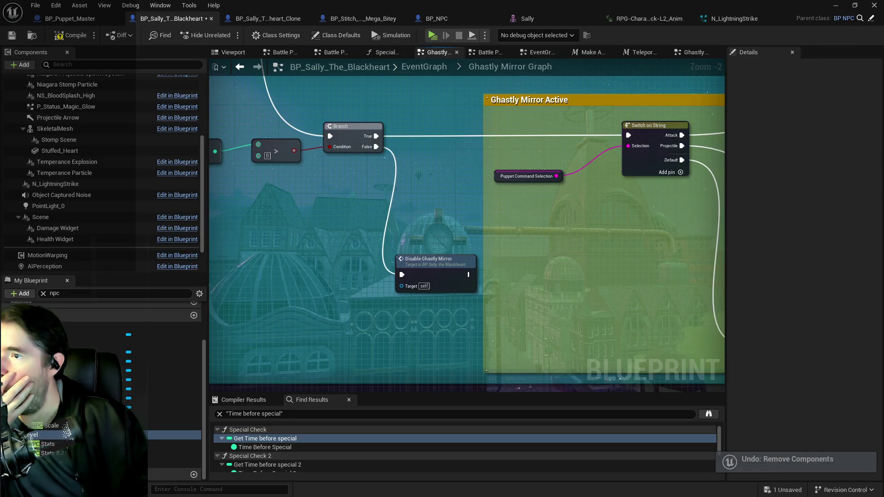
scroll(365, 190, down, 7)
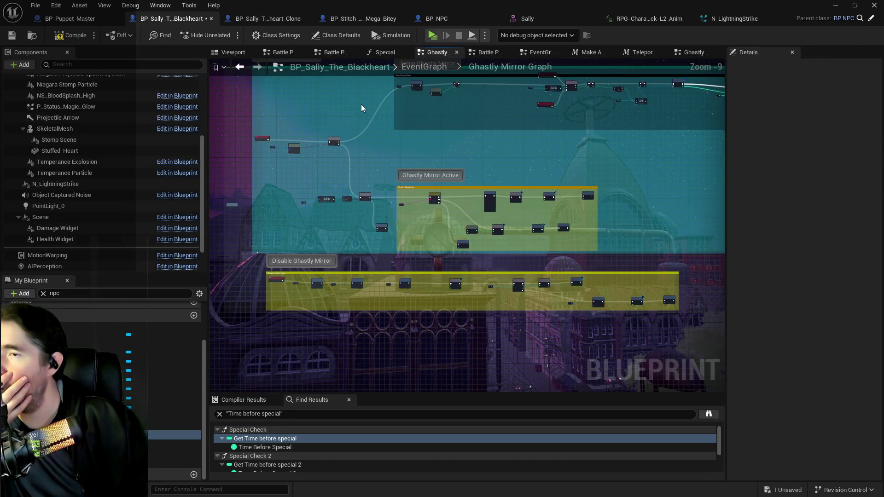
click(384, 52)
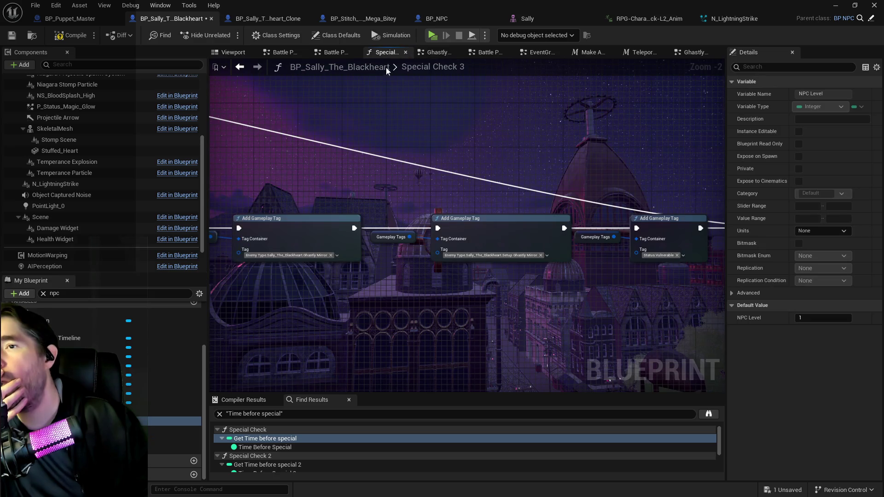
Step: Delete the N_LightningStrike component and save the blueprint
scroll(360, 210, down, 3)
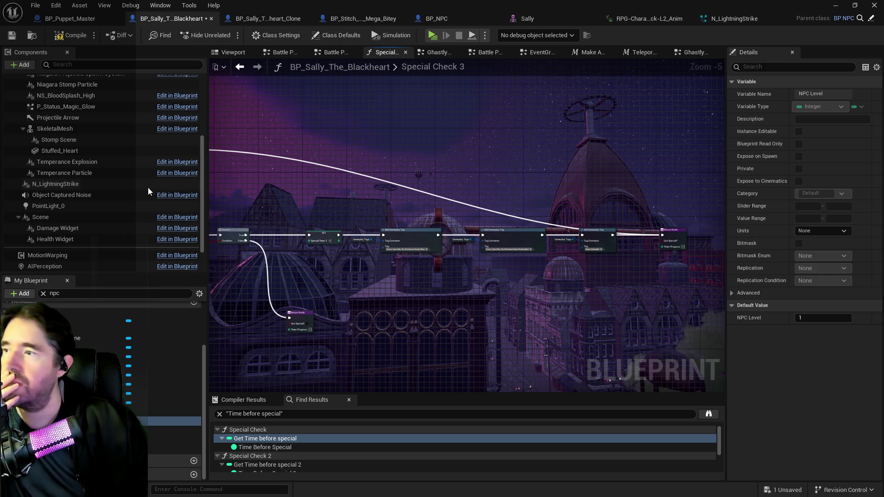
click(72, 186)
right_click(72, 187)
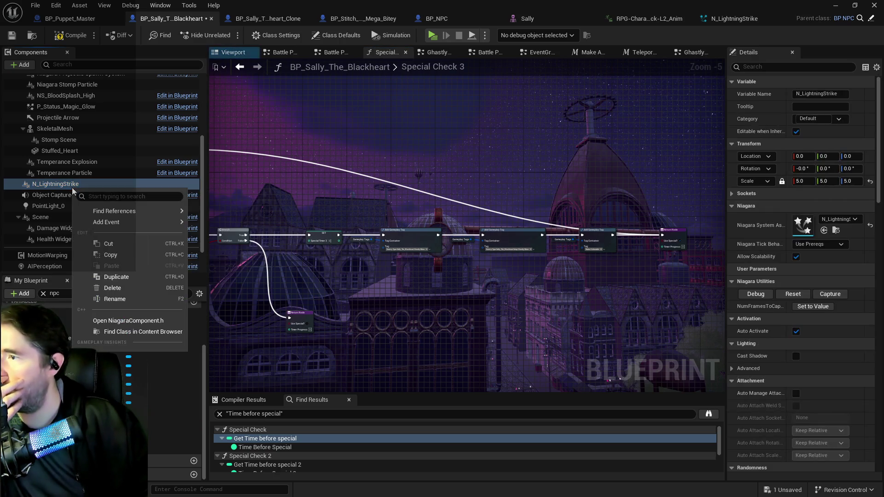
click(105, 288)
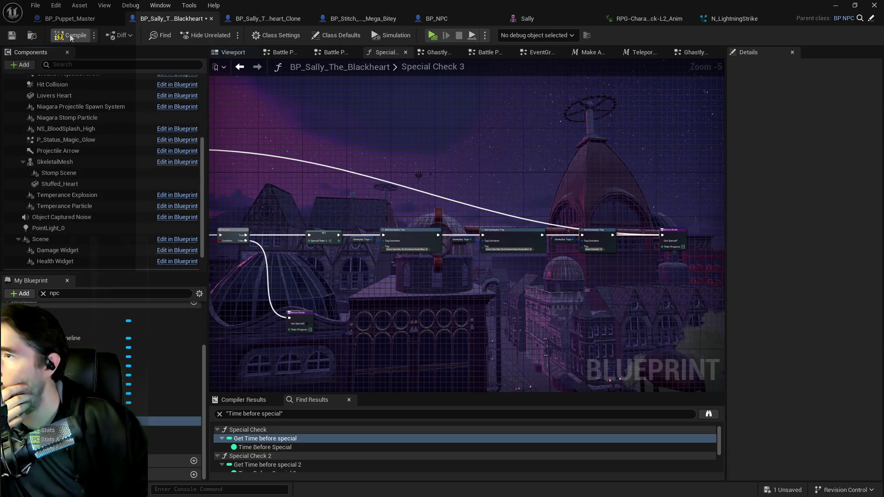
click(12, 36)
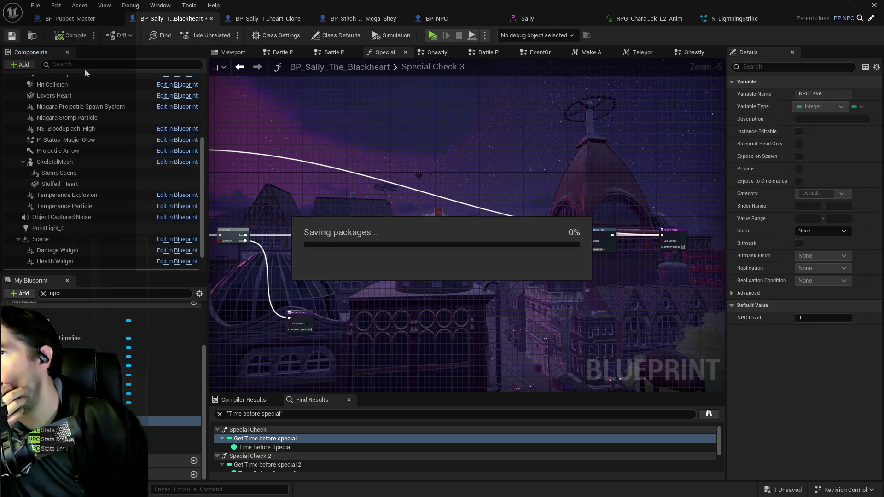
Step: Recentre the SET node chain, save again and return to the EventGraph
scroll(286, 173, down, 2)
drag(233, 147, 412, 171)
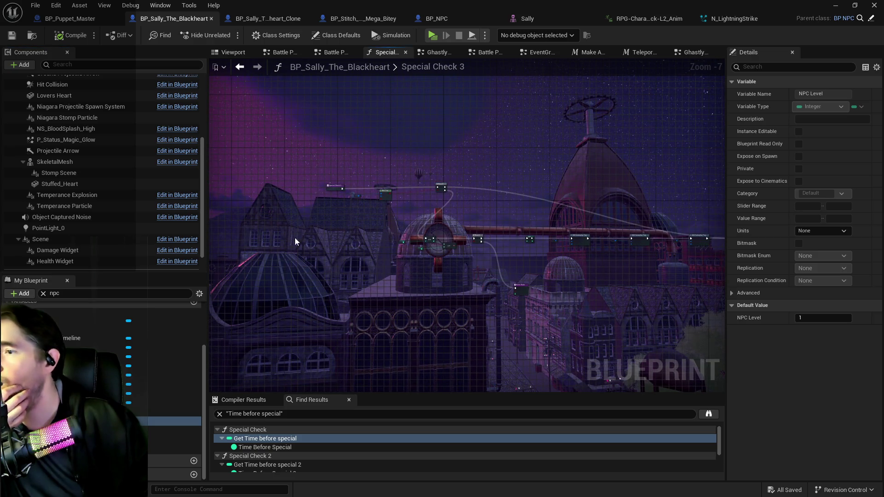
scroll(426, 224, up, 3)
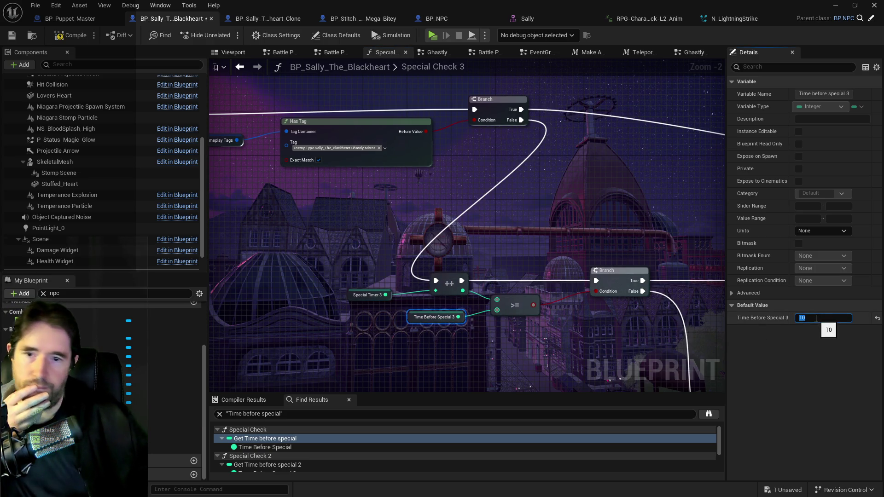
click(10, 39)
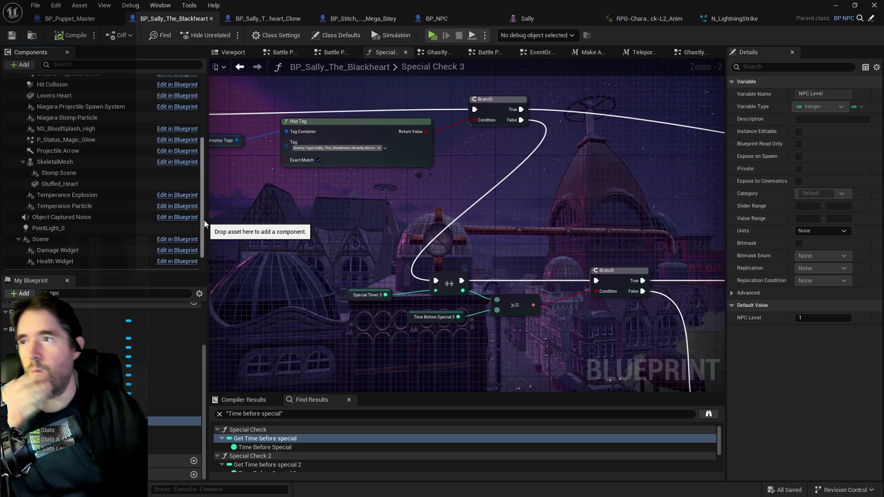
drag(501, 145, 380, 144)
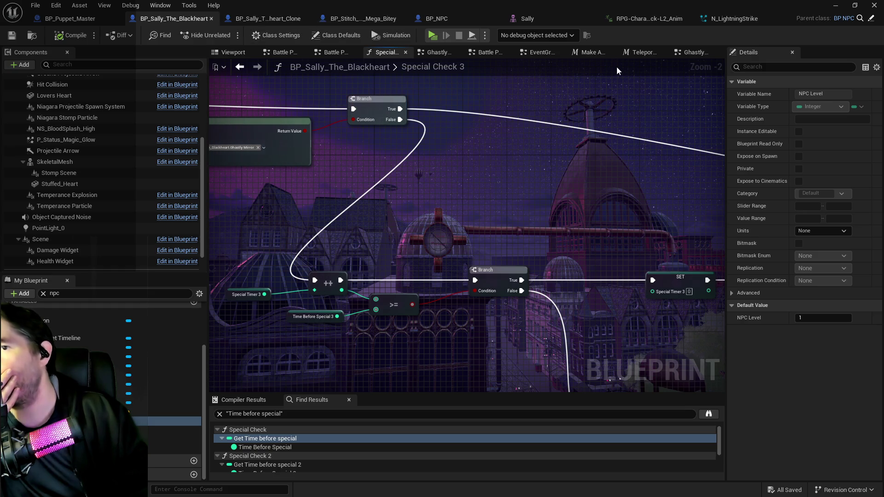
click(541, 53)
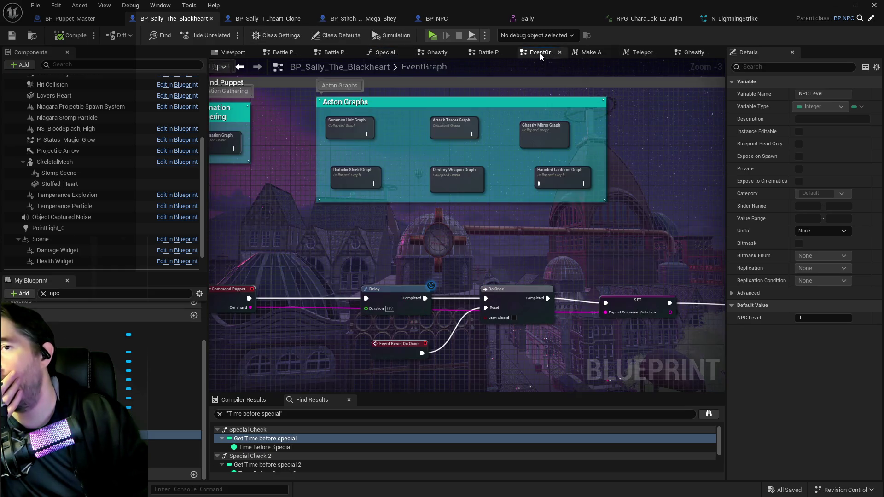
Step: Open the Battle Phase 3 collapsed graph and locate its Switch on String node
mouse_move(485, 161)
mouse_down()
mouse_move(403, 159)
mouse_move(377, 138)
mouse_move(394, 115)
mouse_move(389, 162)
mouse_move(420, 181)
mouse_move(236, 155)
mouse_up()
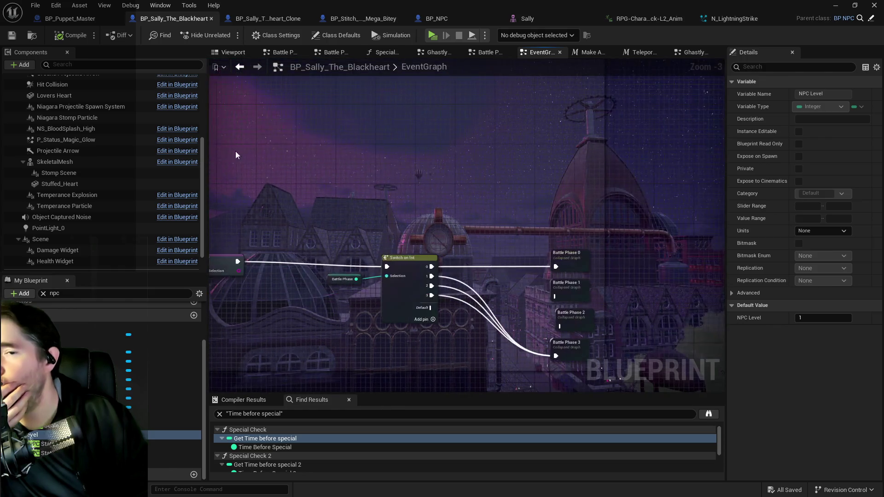
drag(446, 249, 468, 276)
double_click(492, 293)
scroll(553, 113, up, 10)
mouse_move(428, 215)
mouse_down()
mouse_move(428, 191)
mouse_move(462, 160)
mouse_move(448, 185)
mouse_move(461, 173)
mouse_move(567, 156)
mouse_up()
mouse_move(520, 248)
mouse_down()
mouse_move(401, 249)
mouse_move(338, 220)
mouse_move(241, 206)
mouse_up()
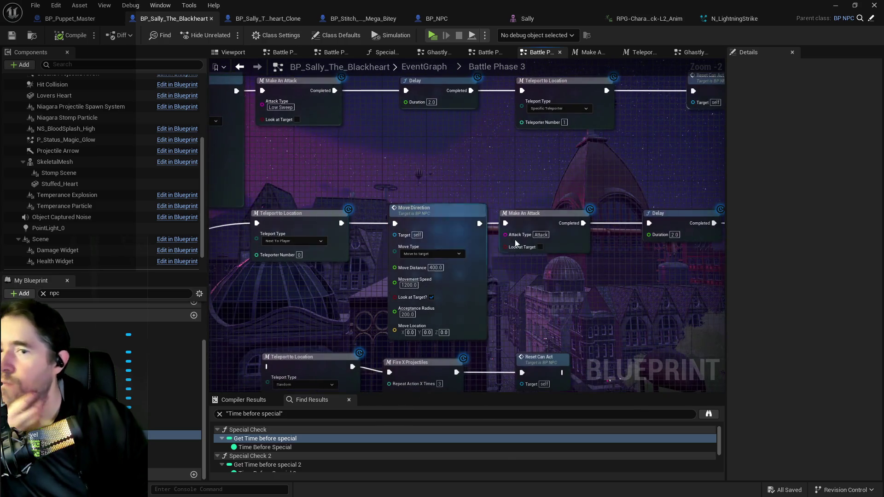
mouse_move(478, 203)
mouse_down()
mouse_move(562, 169)
mouse_move(521, 242)
mouse_move(409, 205)
mouse_move(357, 269)
mouse_move(369, 212)
mouse_move(254, 309)
mouse_move(405, 223)
mouse_move(585, 195)
mouse_move(580, 316)
mouse_up()
scroll(521, 239, down, 1)
Step: Wire a Switch on String output into Random Teleport to Location and save
drag(392, 312, 330, 270)
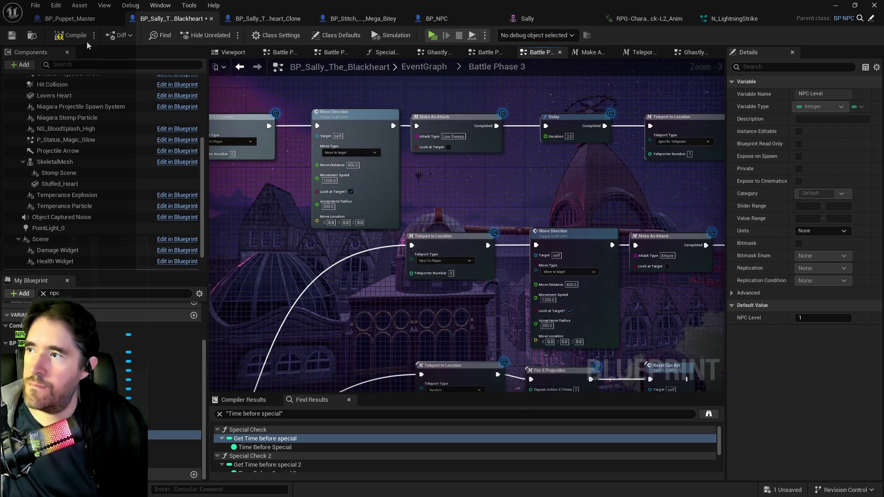
click(11, 37)
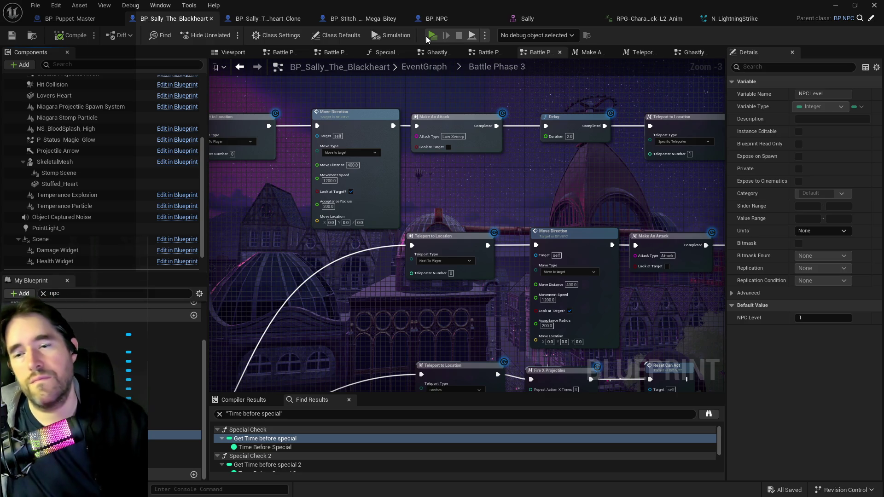
click(426, 36)
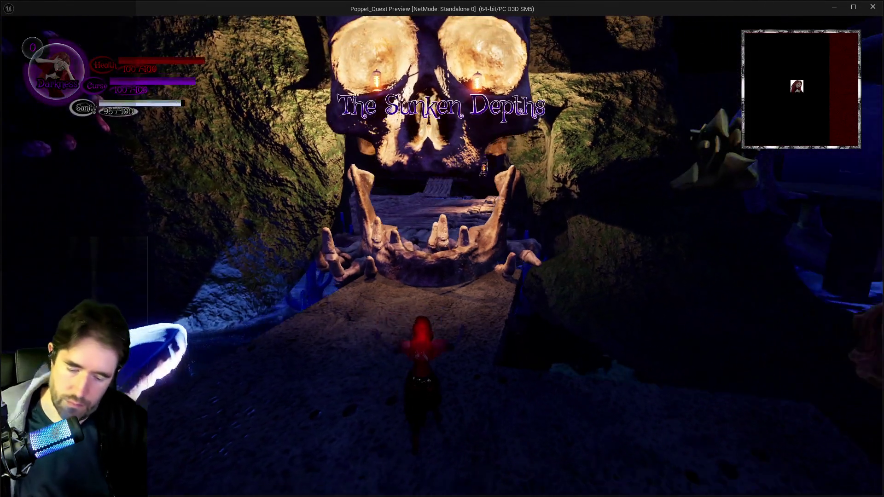
Step: Run through the skull's mouth along the log bridge, gliding and leaping toward the pirate flag
key(Tab)
key(Tab)
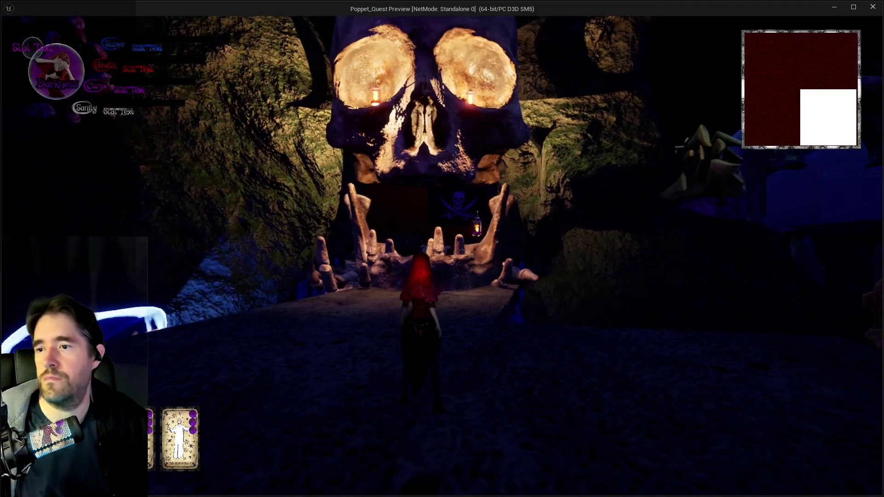
key(w)
key(w)
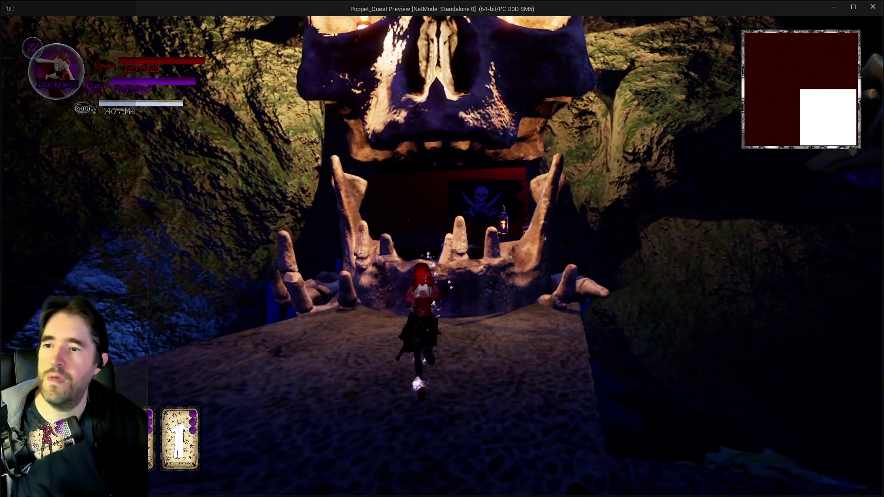
key(w)
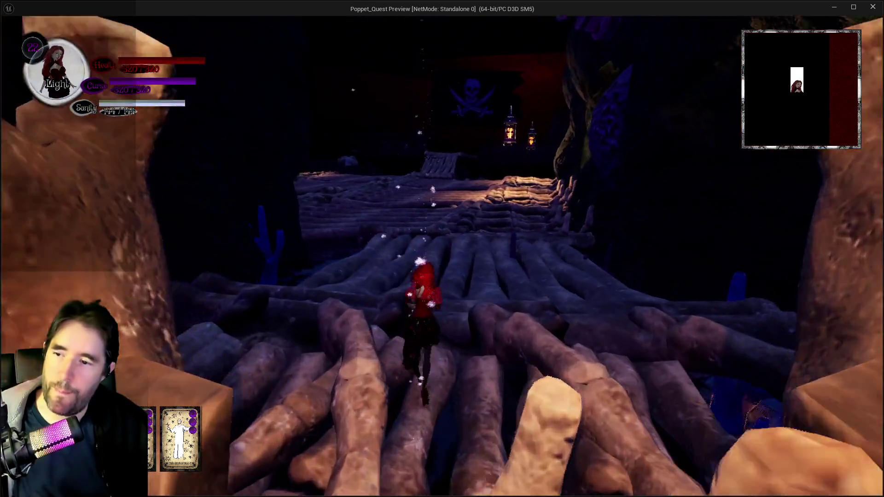
key(w)
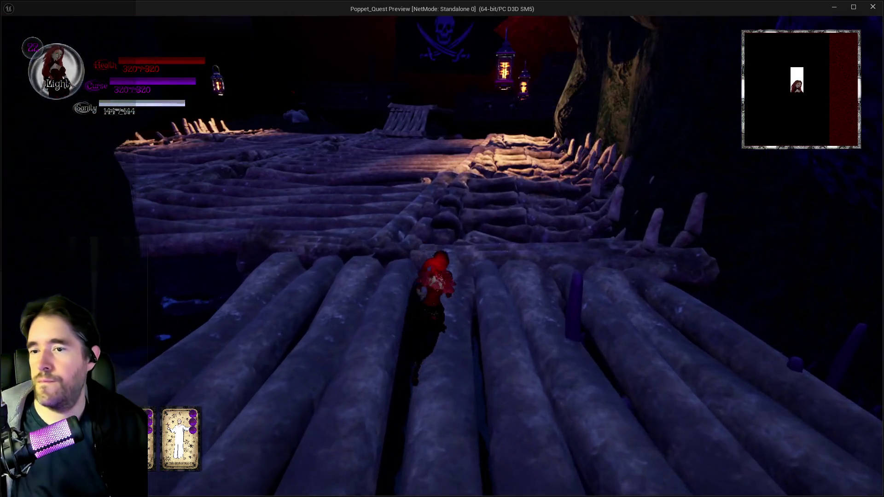
key(w)
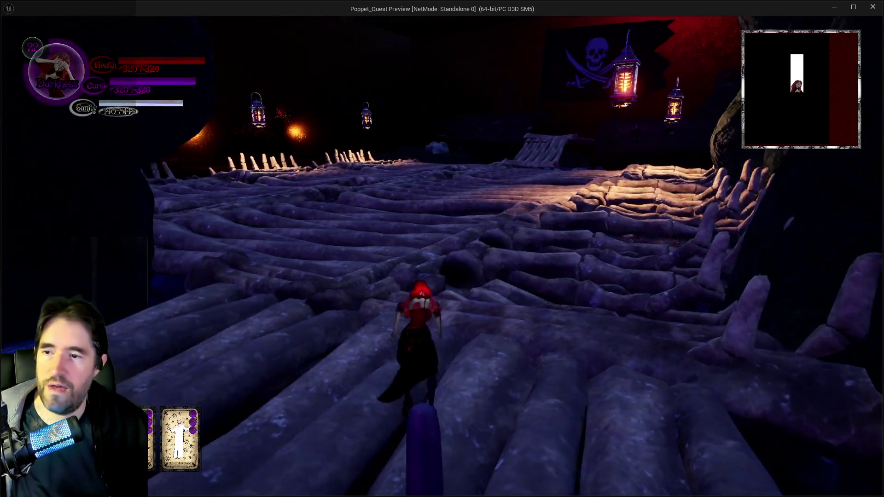
key(w)
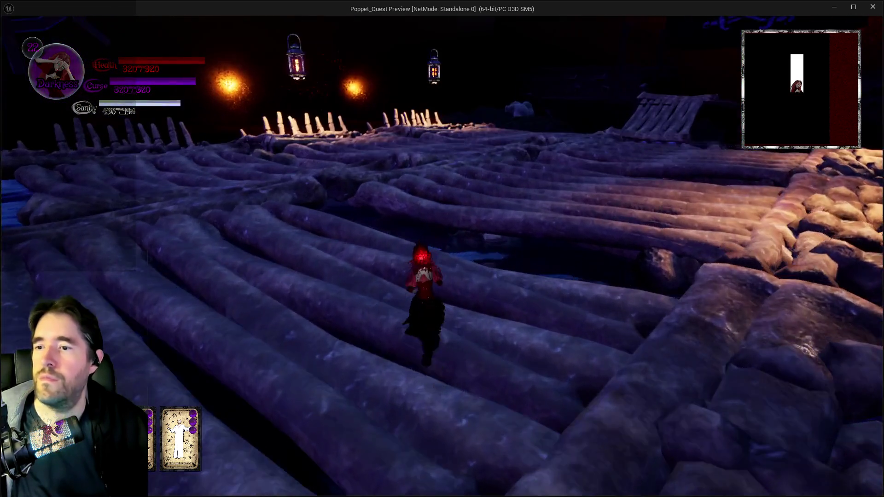
key(space)
key(w)
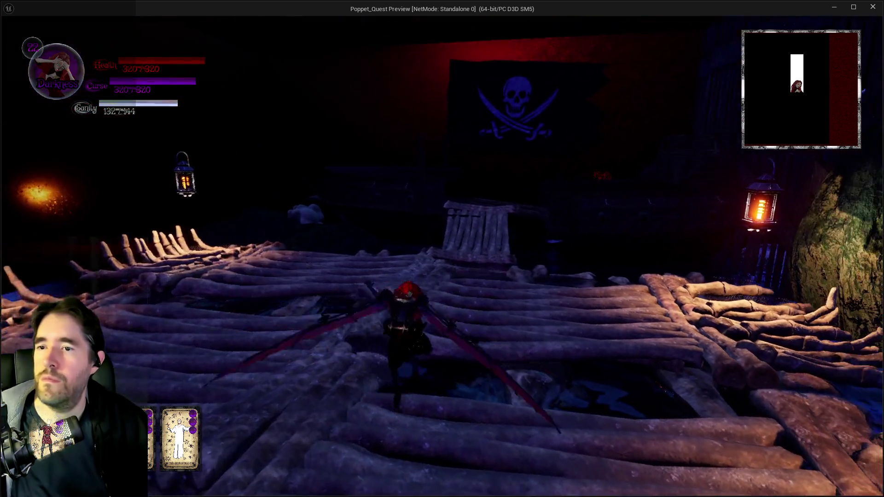
key(w)
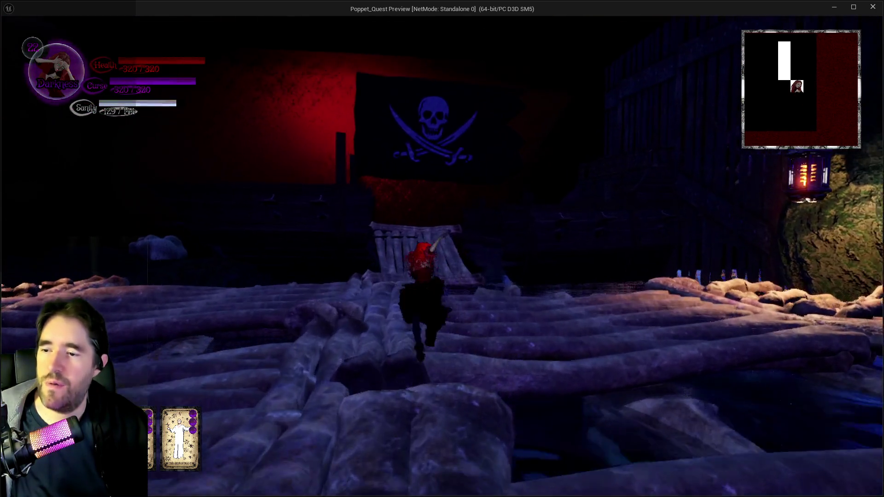
key(space)
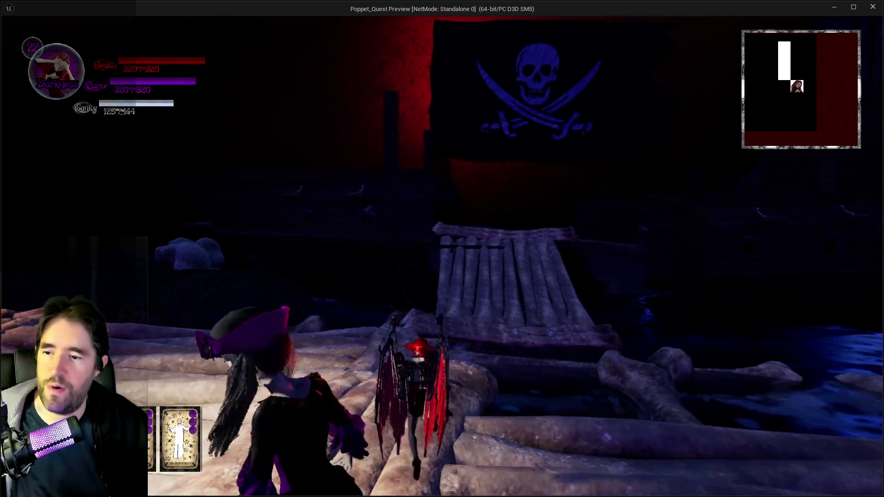
Step: Cross the bone dock and attack Sally the Blackheart at the ship's wheel
key(w)
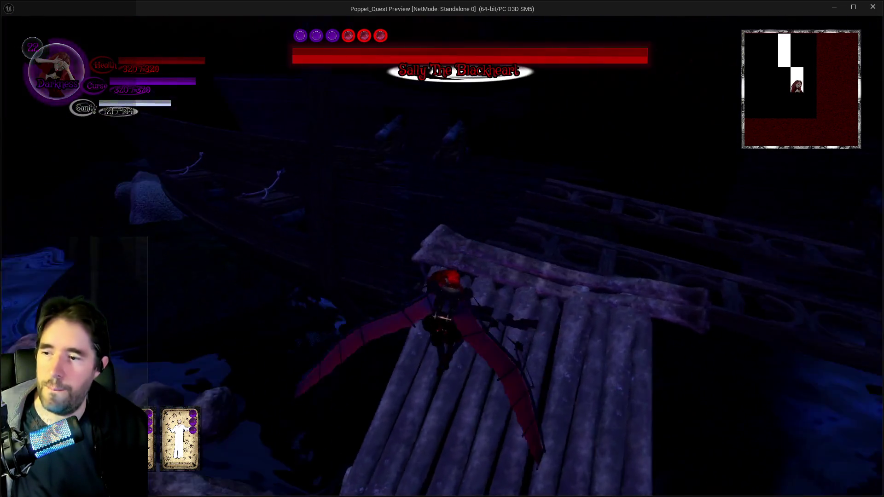
key(w)
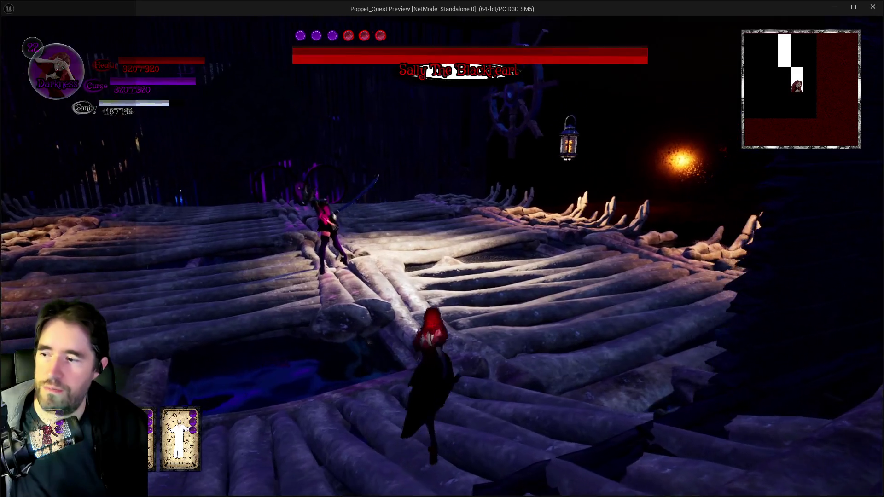
key(w)
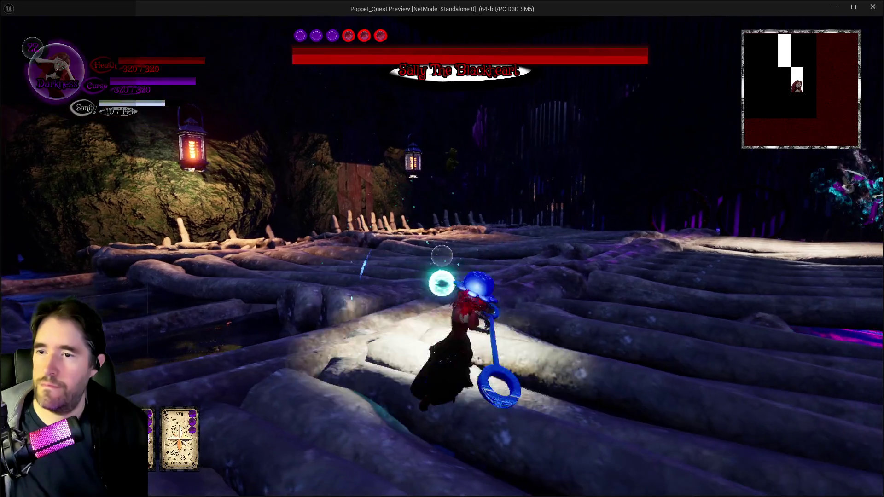
key(w)
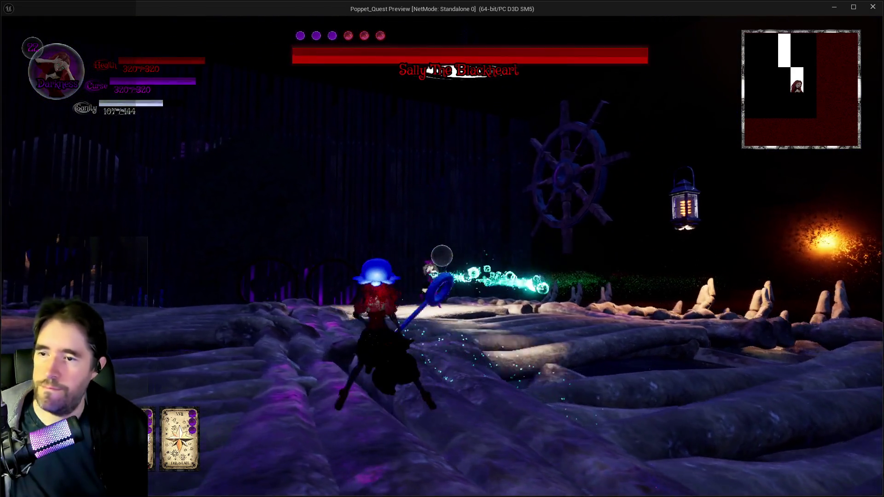
key(w)
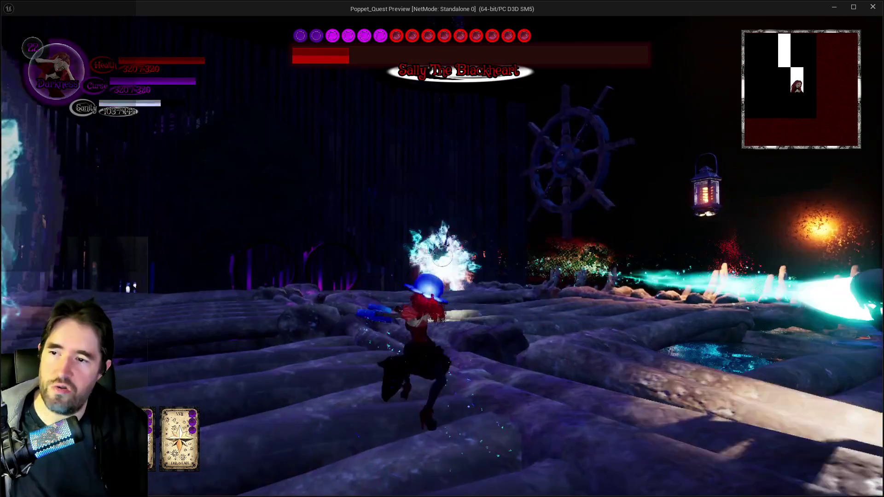
key(w)
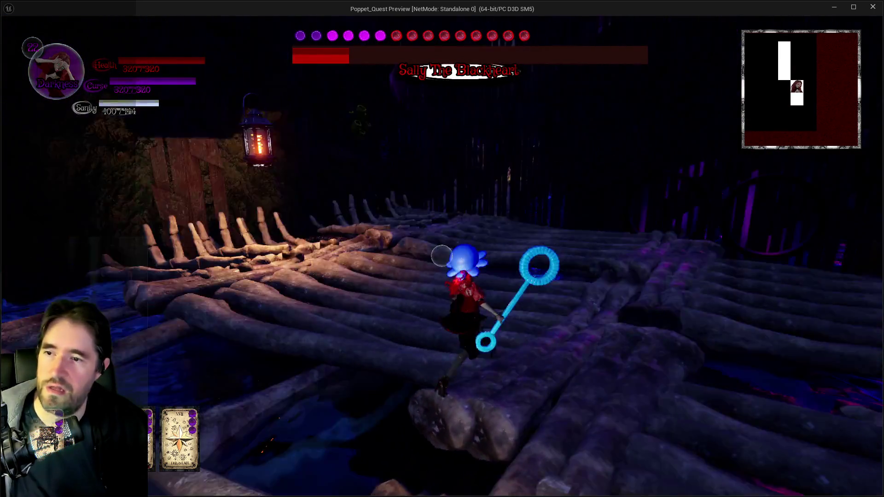
key(s)
click(442, 256)
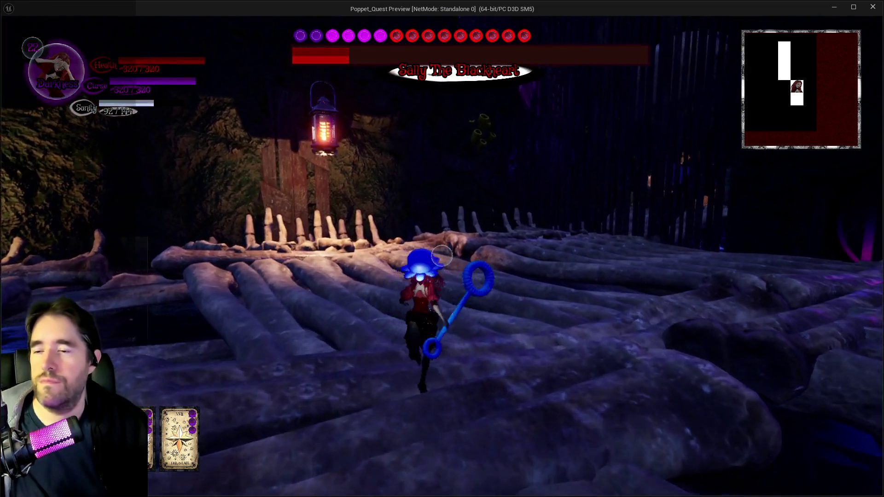
key(w)
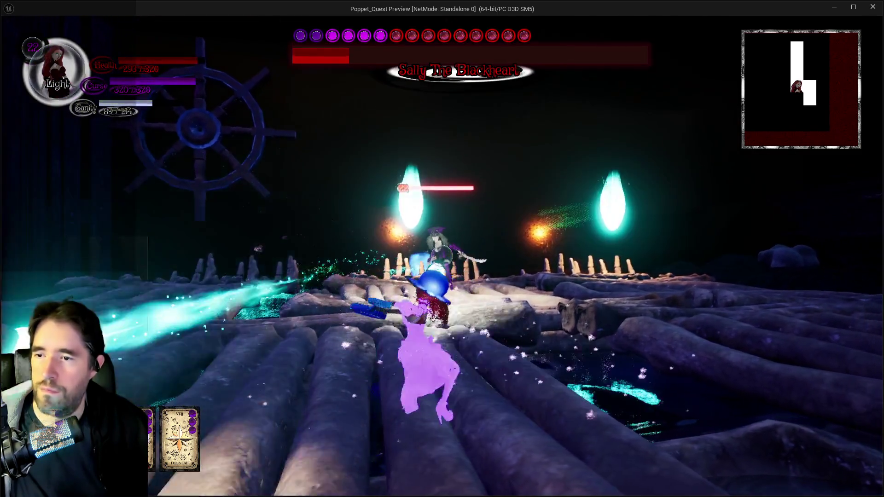
click(441, 256)
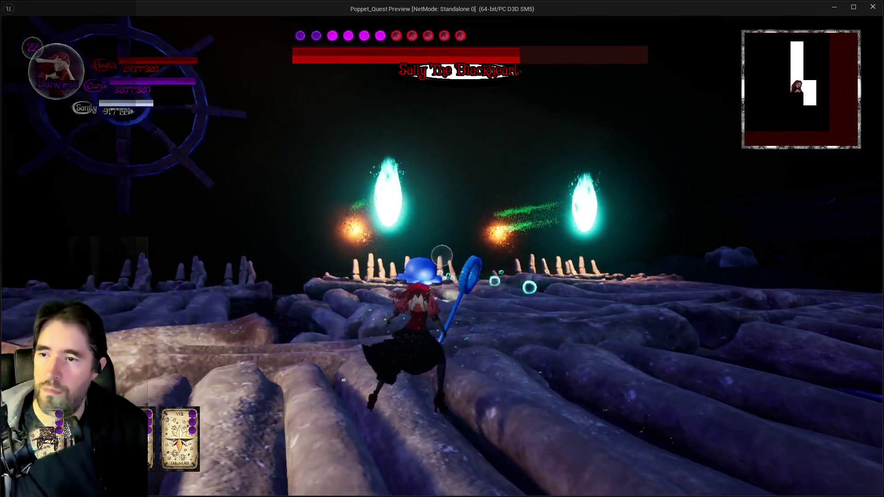
key(a)
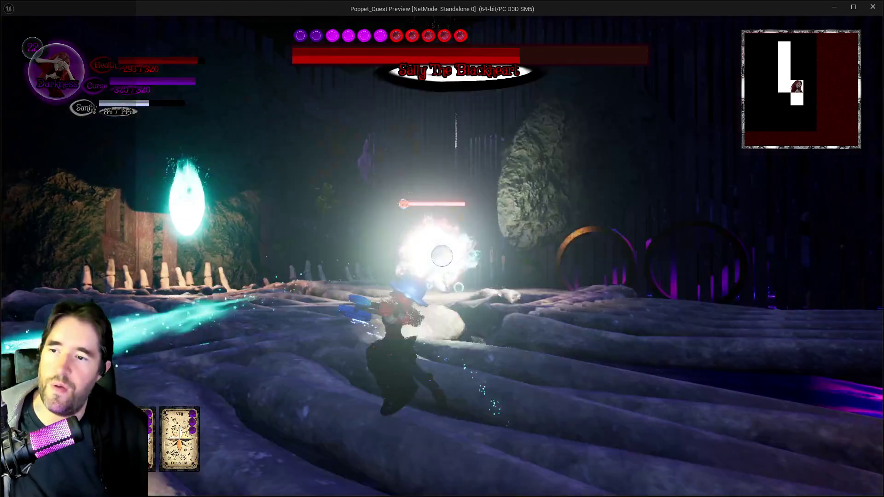
key(w)
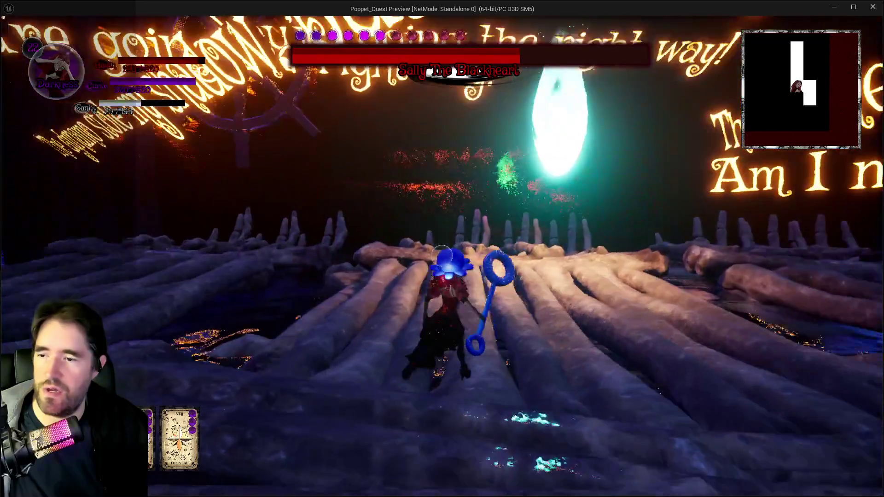
Step: Keep fighting Sally with the bubble wand, then stop the session and relaunch Play
key(d)
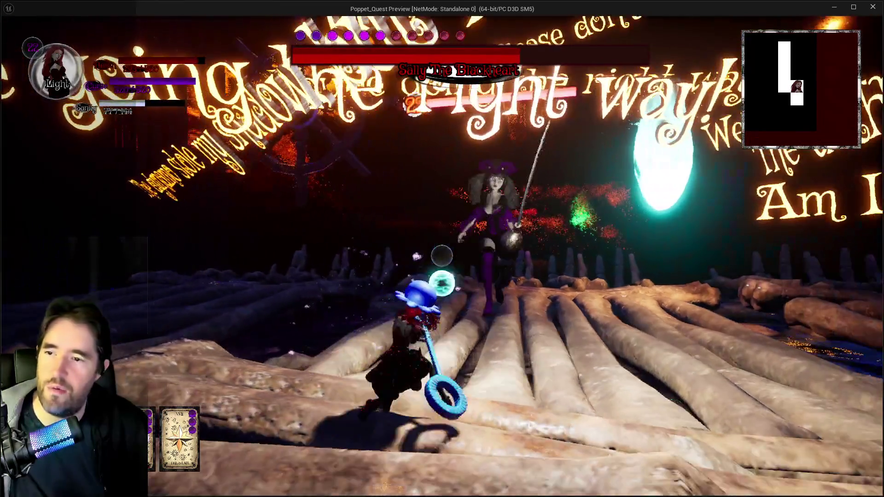
key(w)
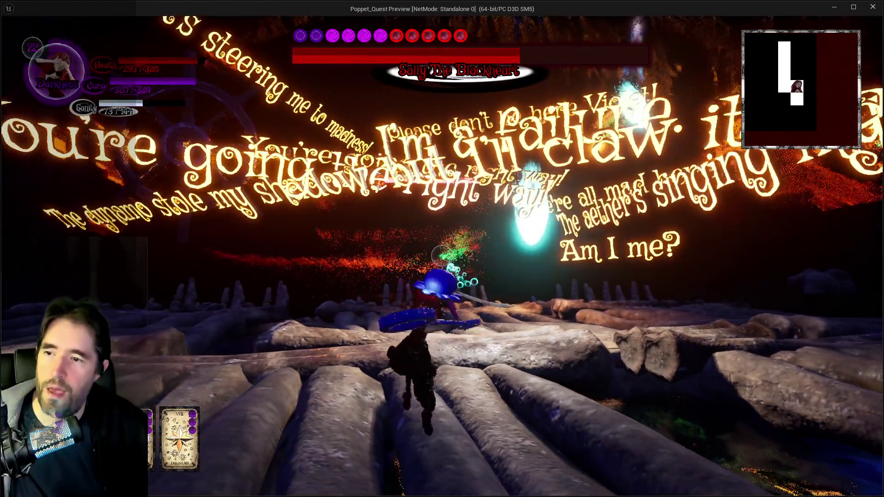
key(w)
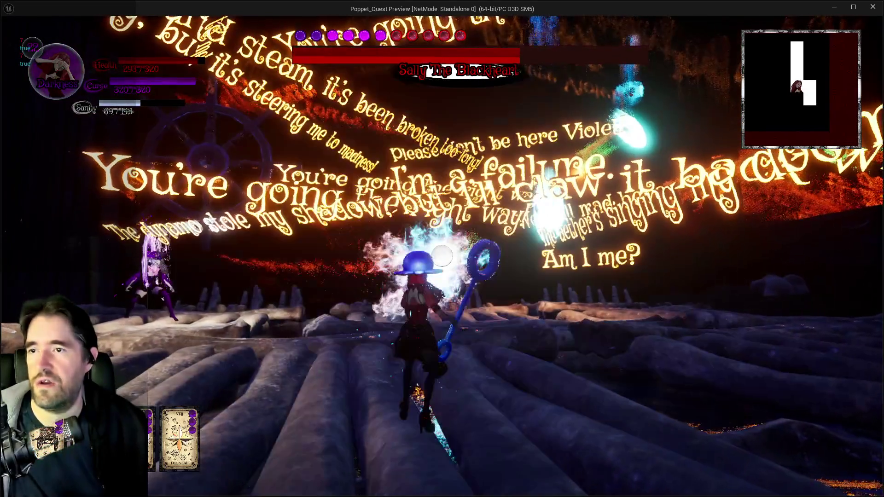
key(w)
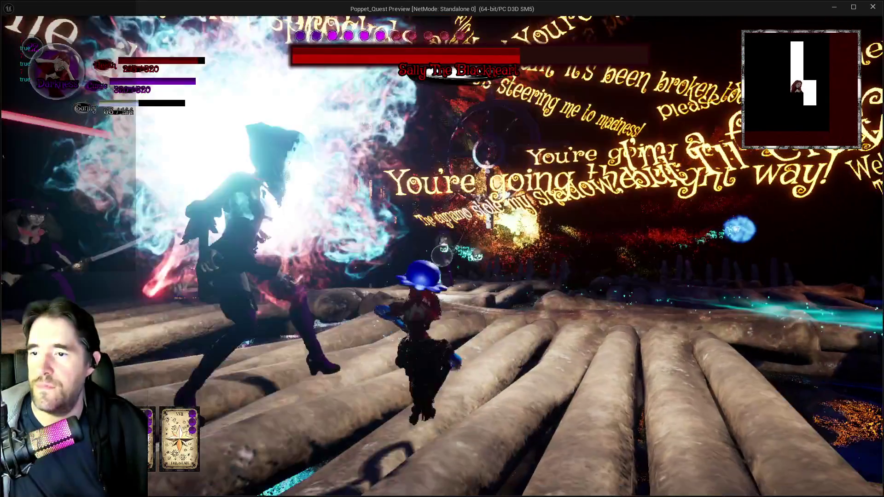
key(2)
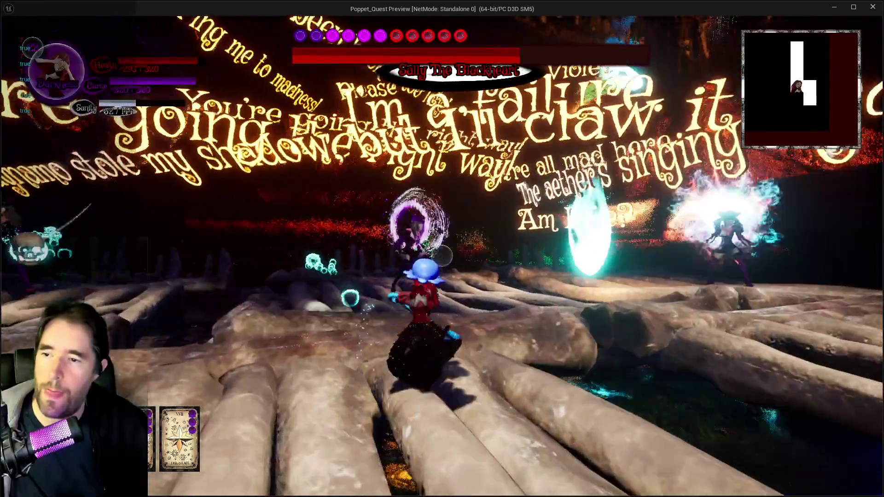
key(w)
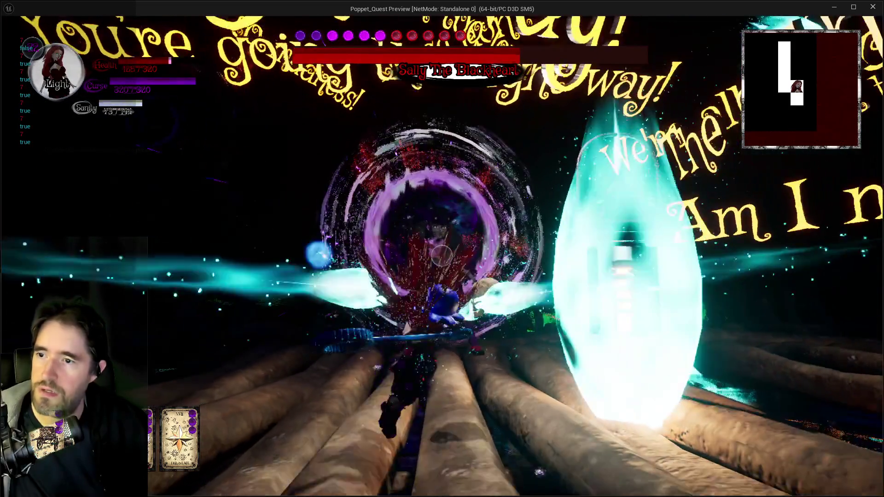
key(Escape)
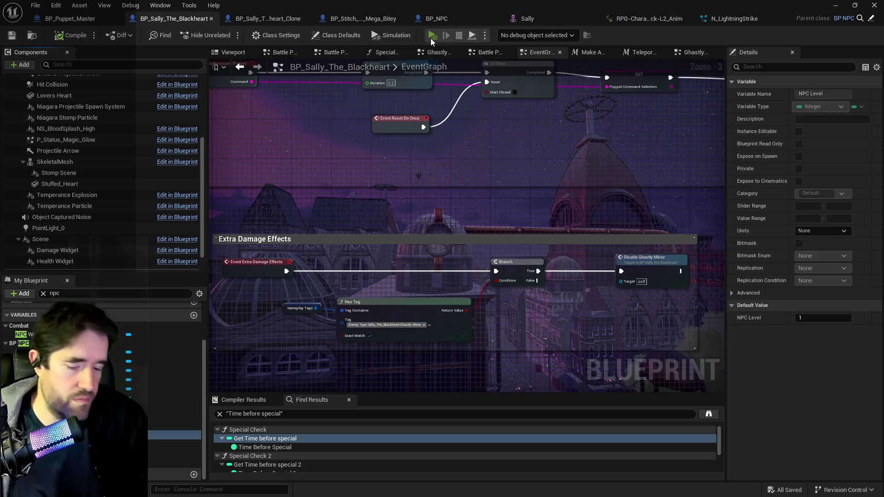
click(431, 40)
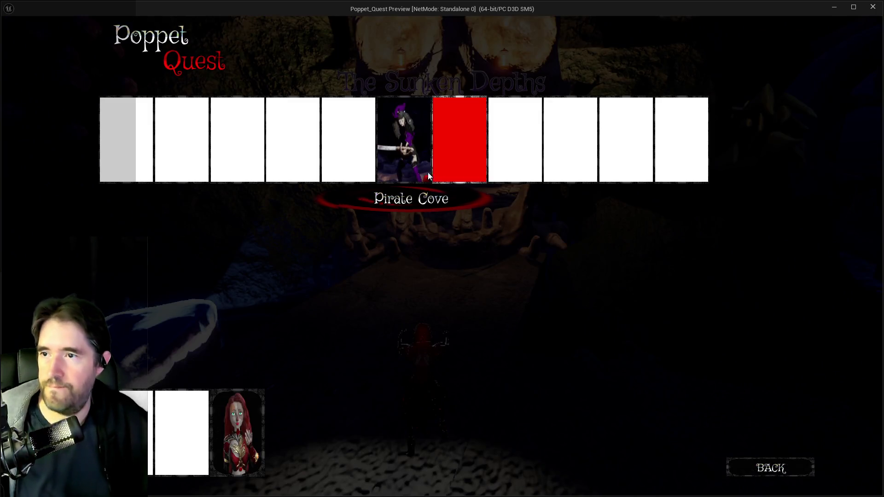
Step: Pick the Pirate Cave card to begin The Sunken Depths run
click(428, 172)
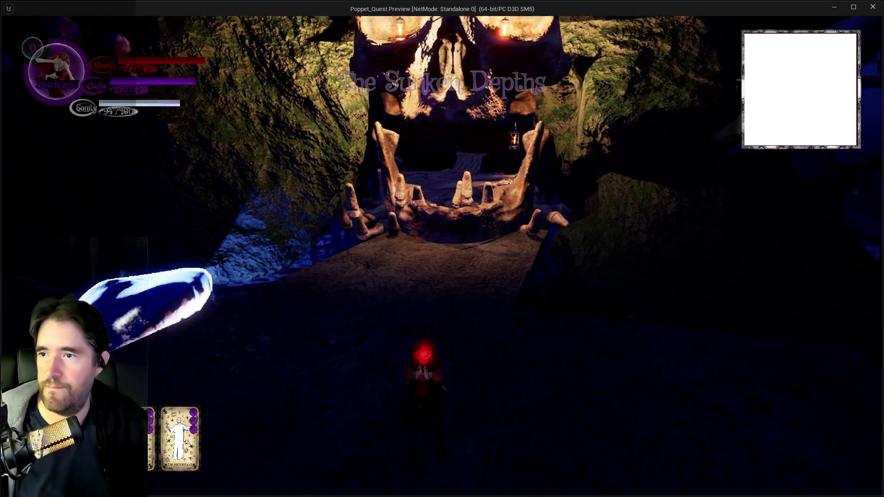
Step: Run through the giant skull and across the log bridge to the boss arena
key(w)
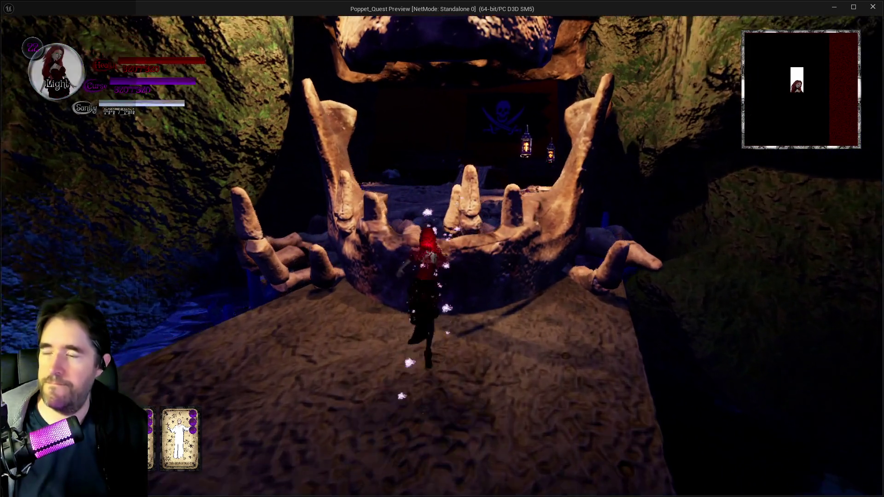
key(w)
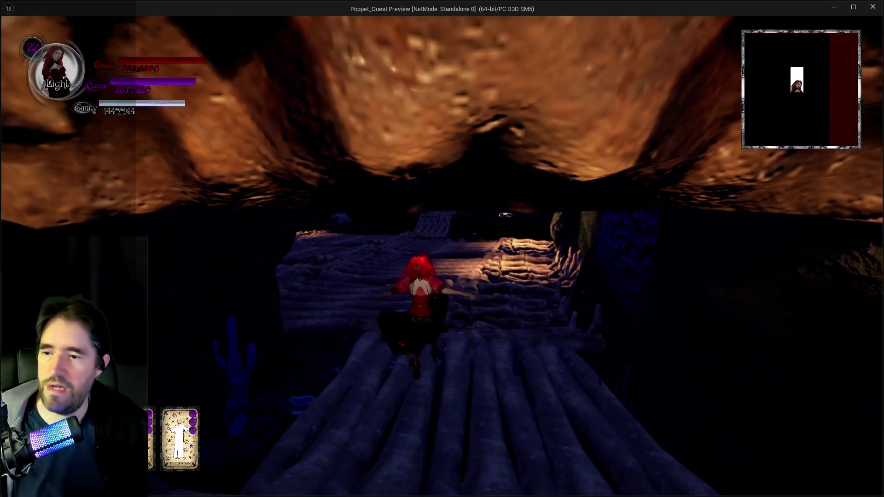
key(w)
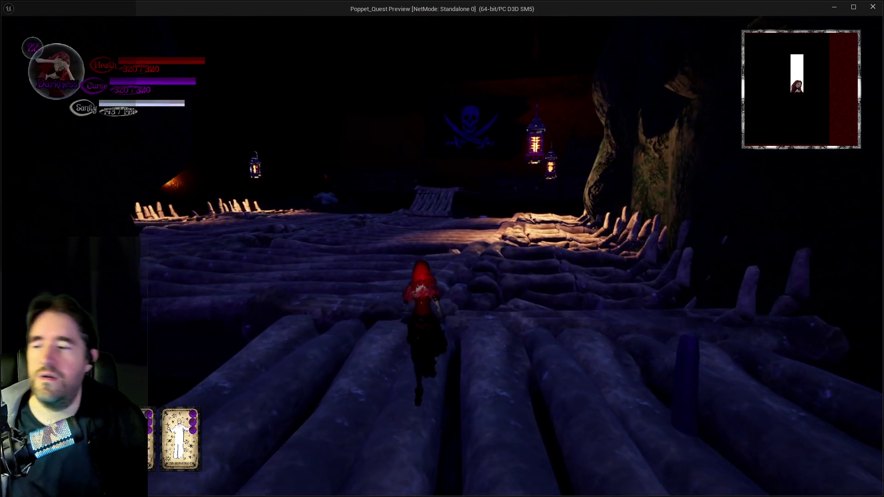
key(w)
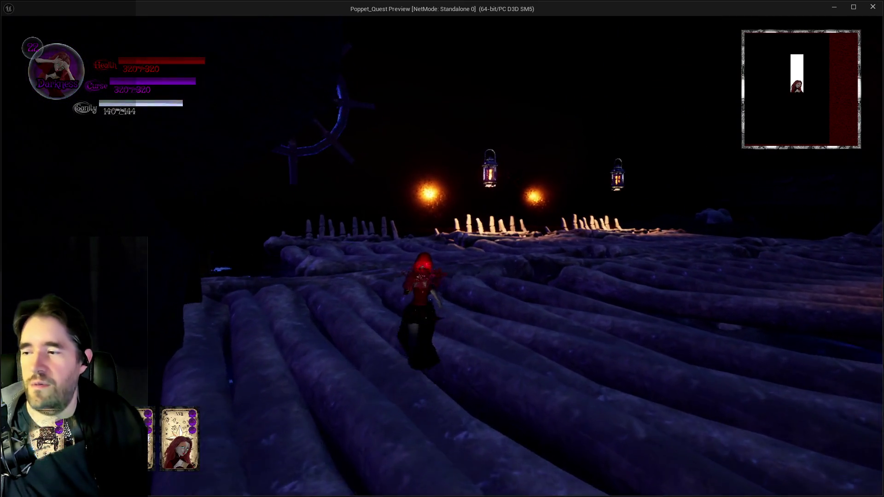
key(w)
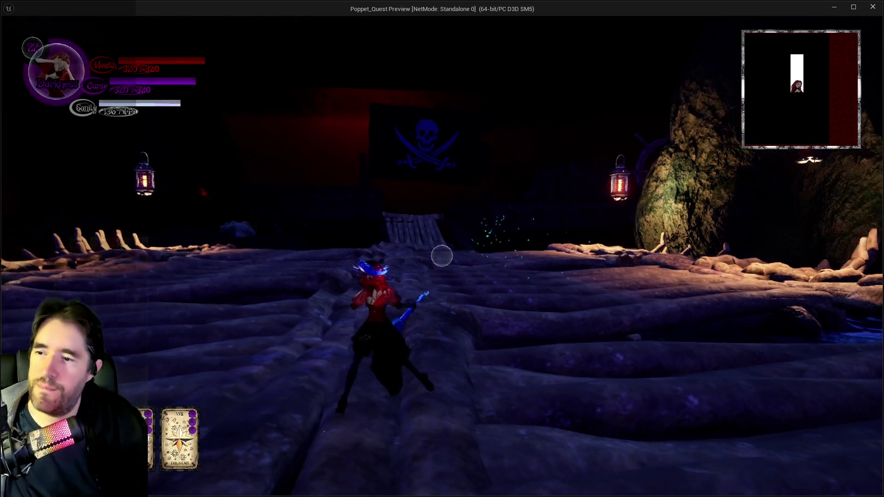
key(w)
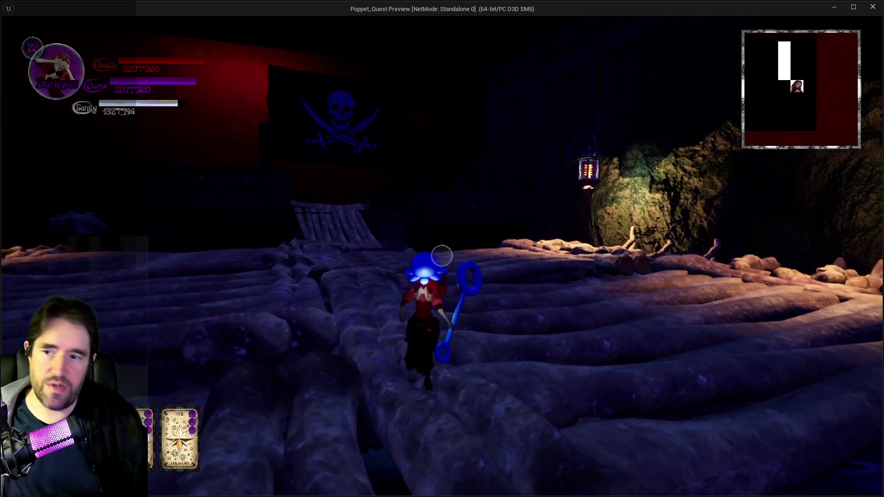
key(w)
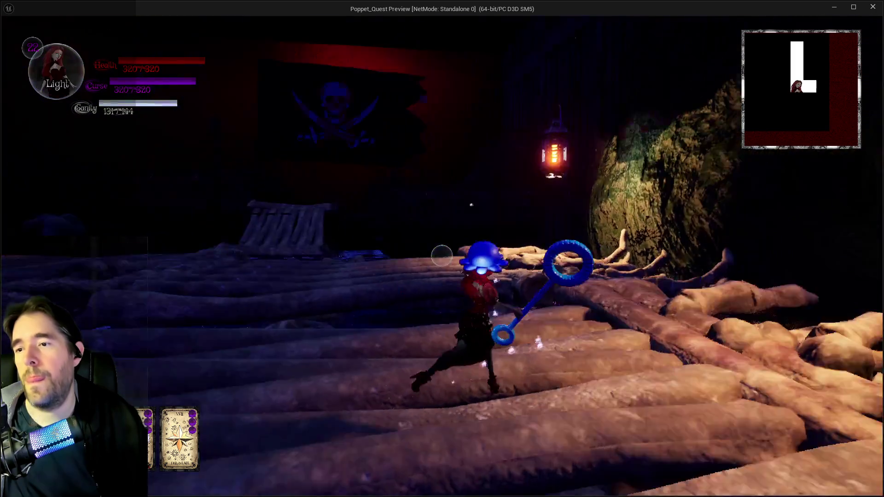
key(w)
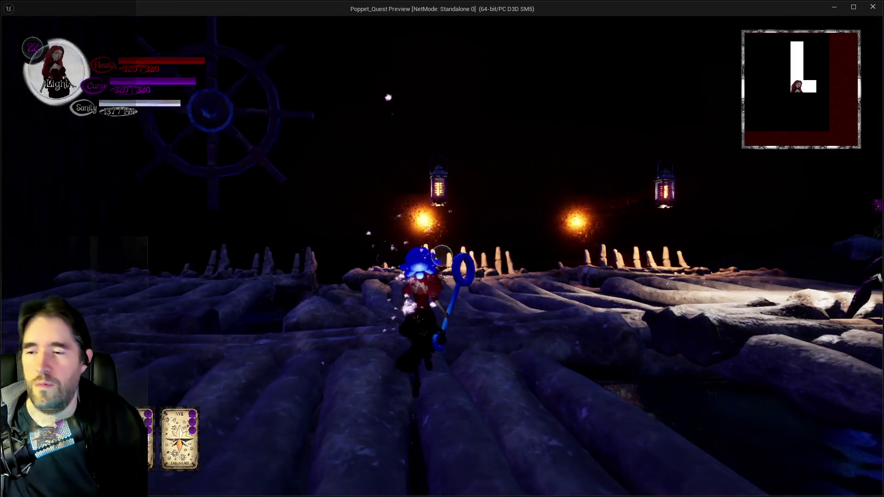
key(w)
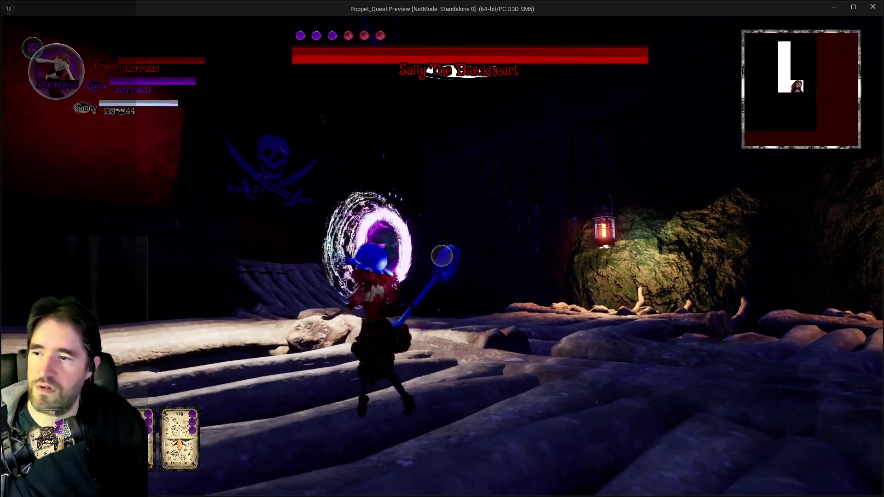
Step: Attack Sally the Blackheart up close, then switch to Darkness stance
key(w)
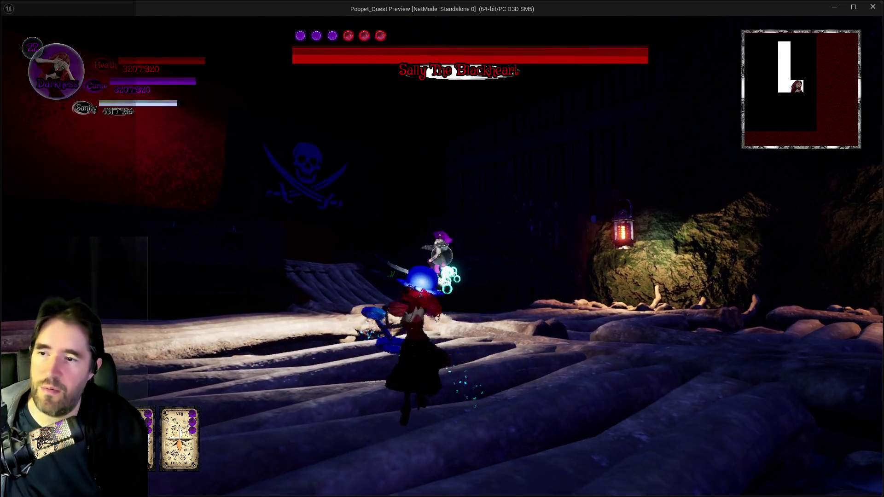
key(w)
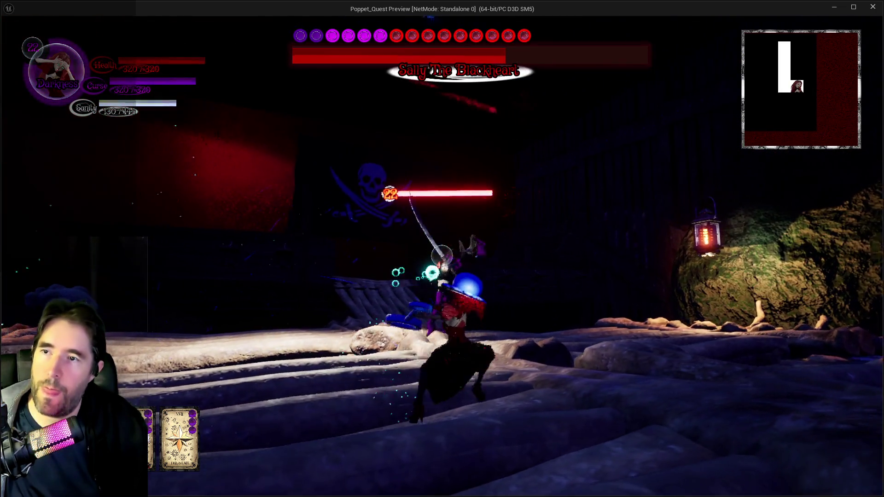
key(w)
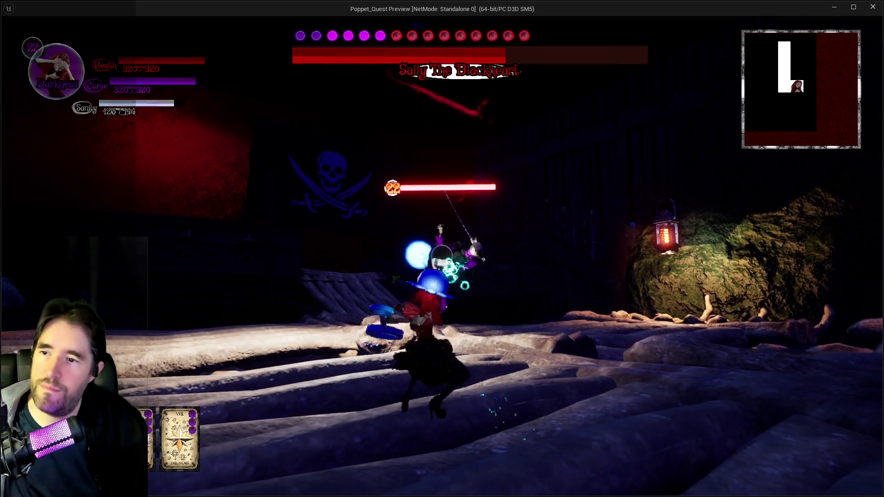
key(w)
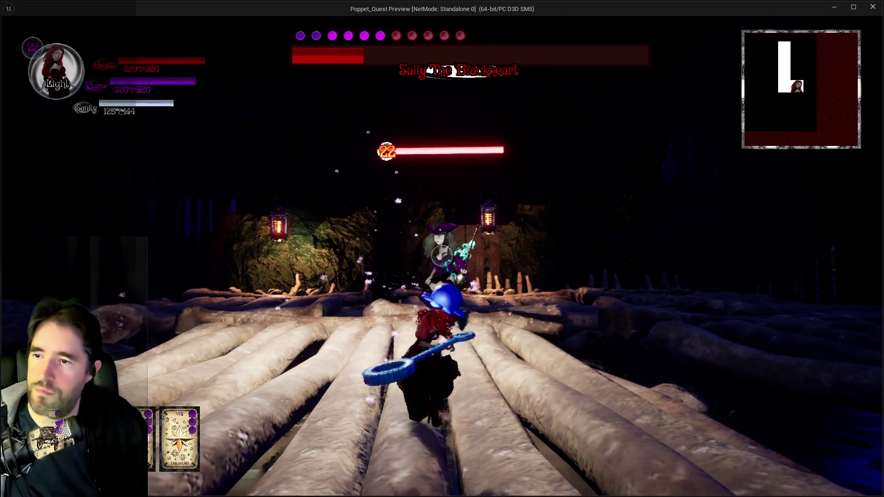
key(w)
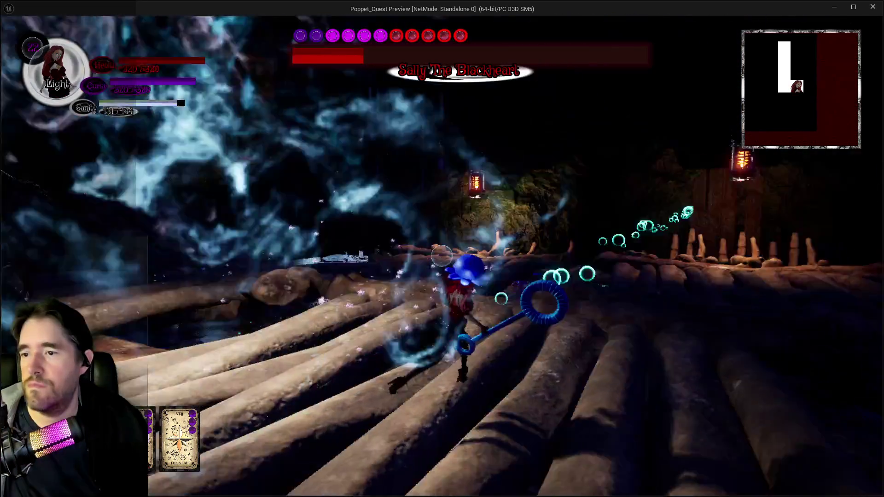
key(q)
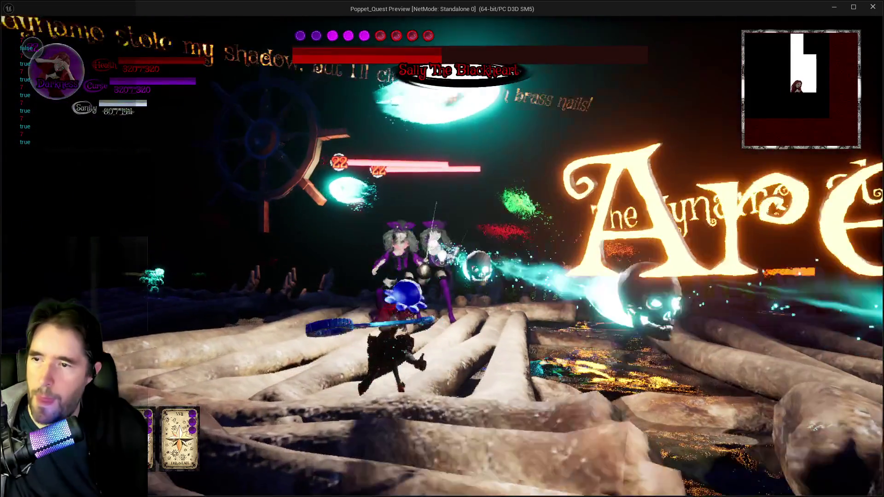
Step: Cast a spell burst at Sally, bringing her health bar to about 40%
click(442, 256)
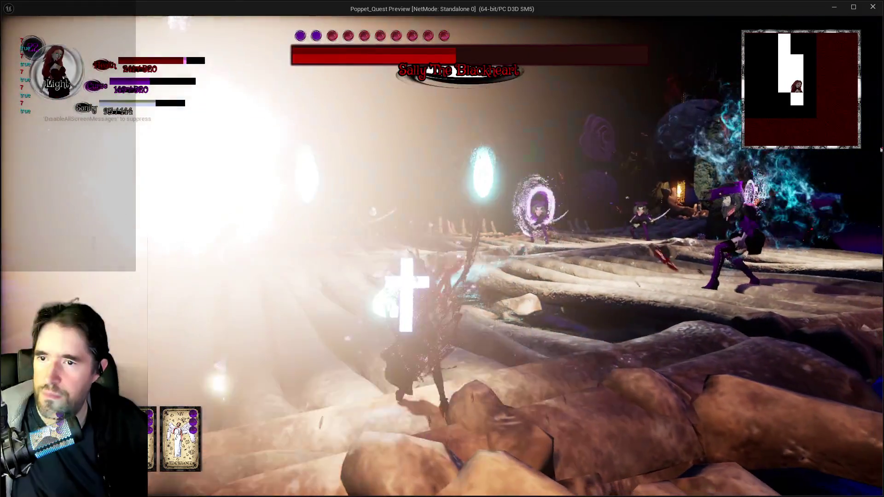
Step: Switch the character to Darkness form amid the swarming pirate minions
key(q)
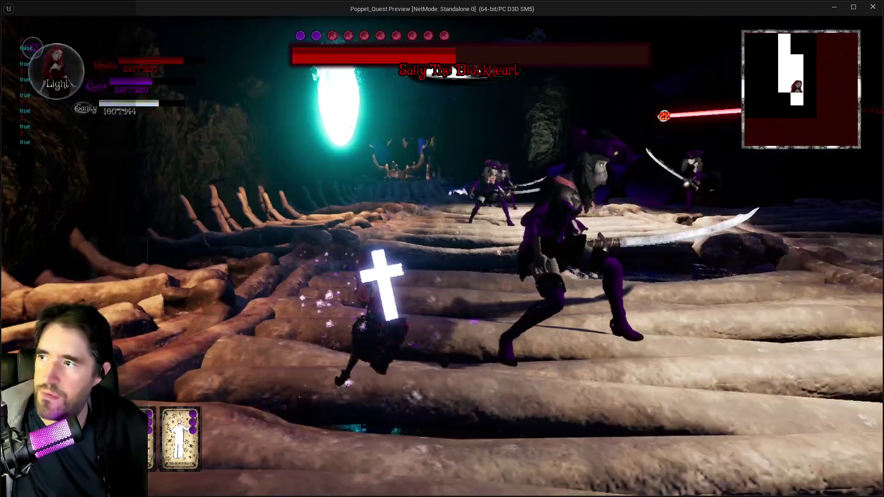
Step: Toggle Light, Darkness, then Light form while attacking, cutting Sally's health to about a quarter
key(q)
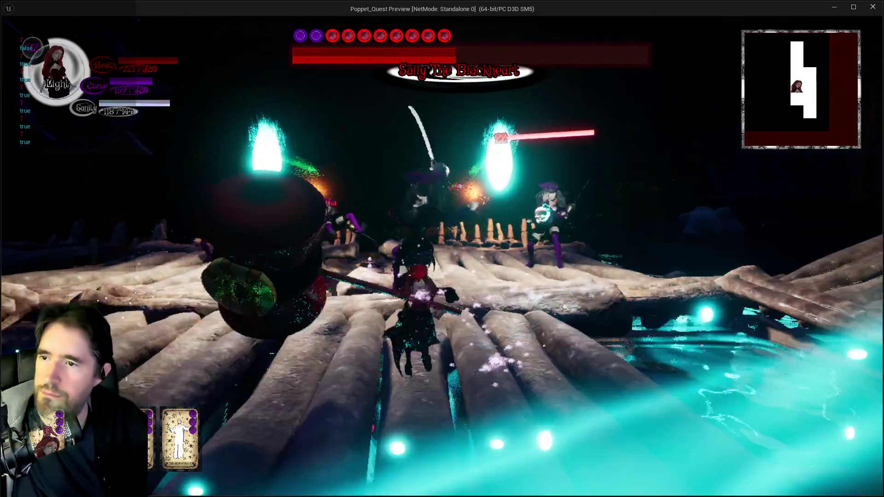
key(q)
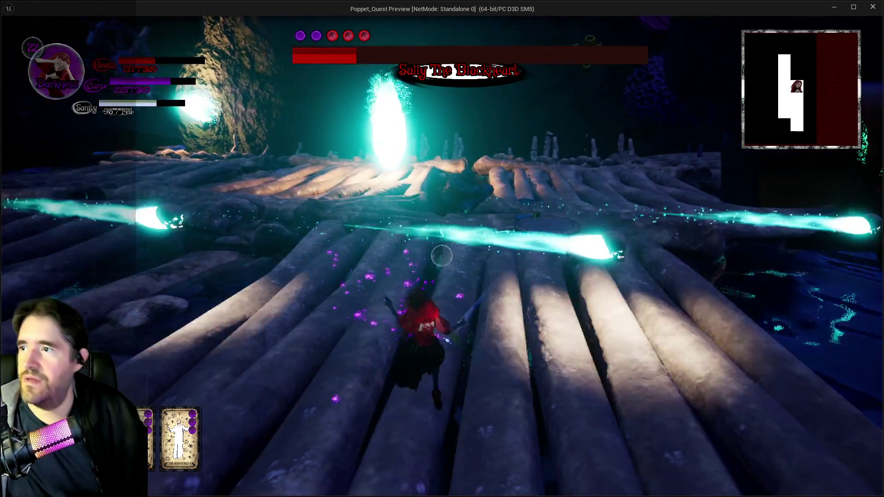
key(q)
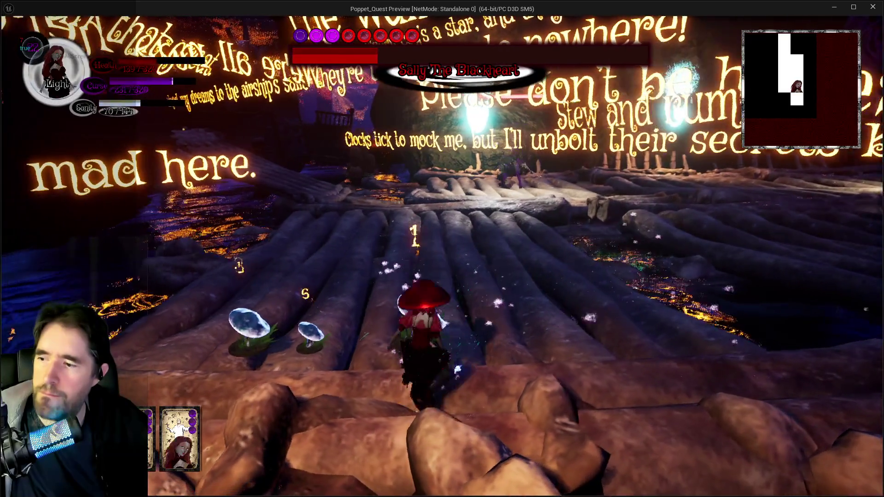
key(w)
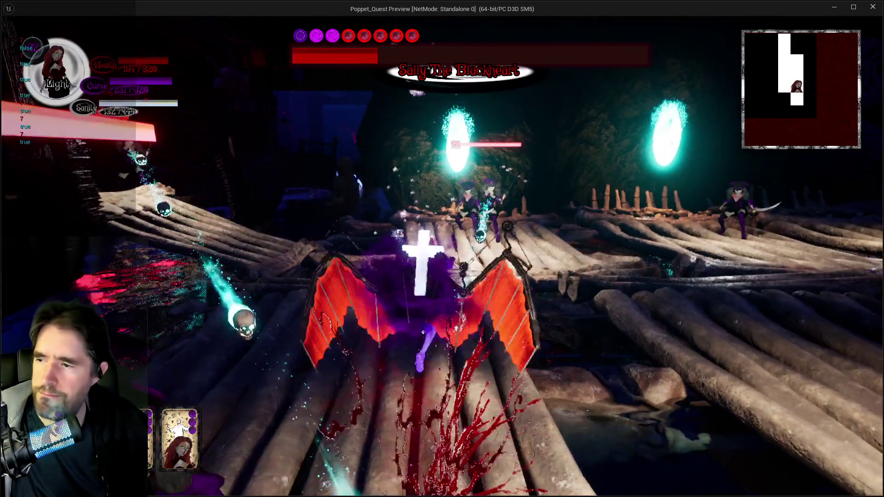
key(w)
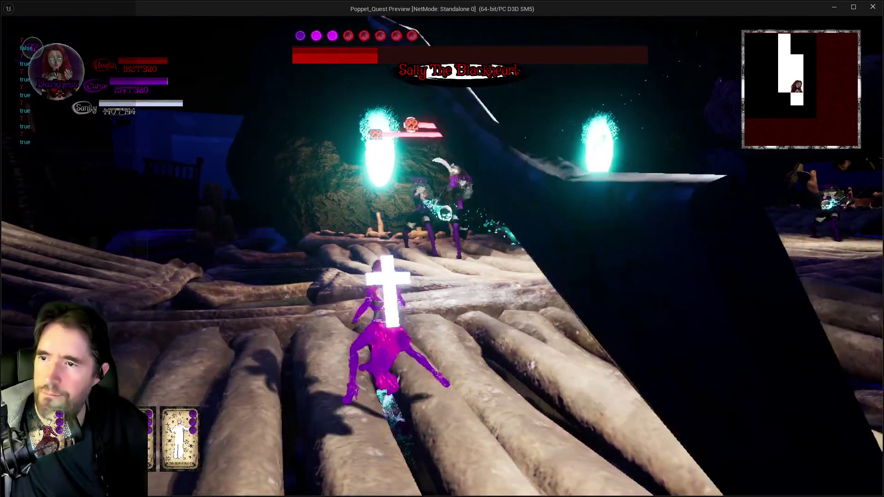
key(q)
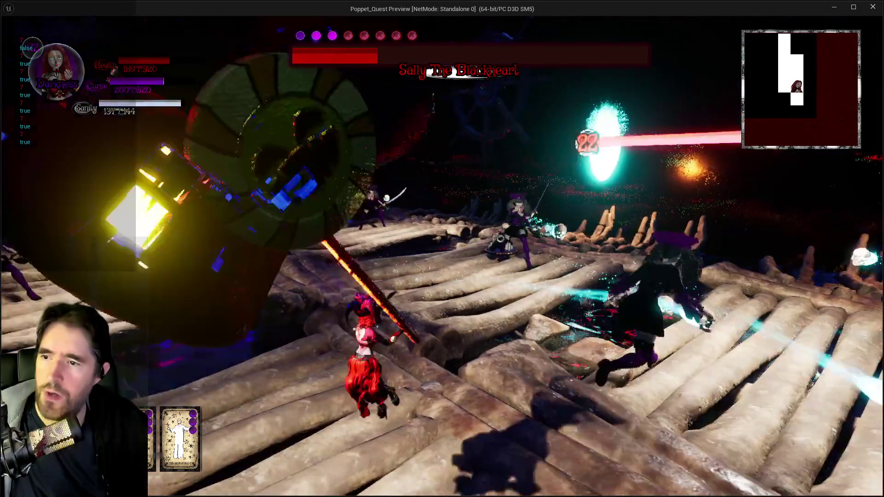
key(w)
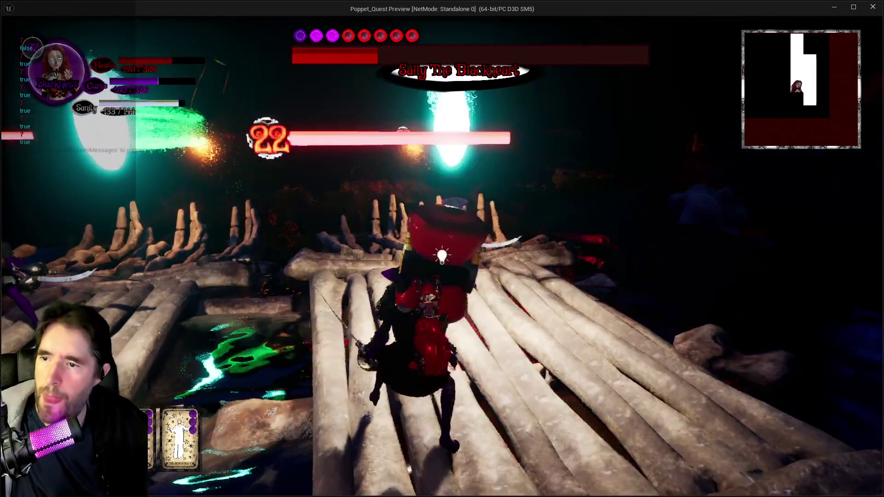
key(w)
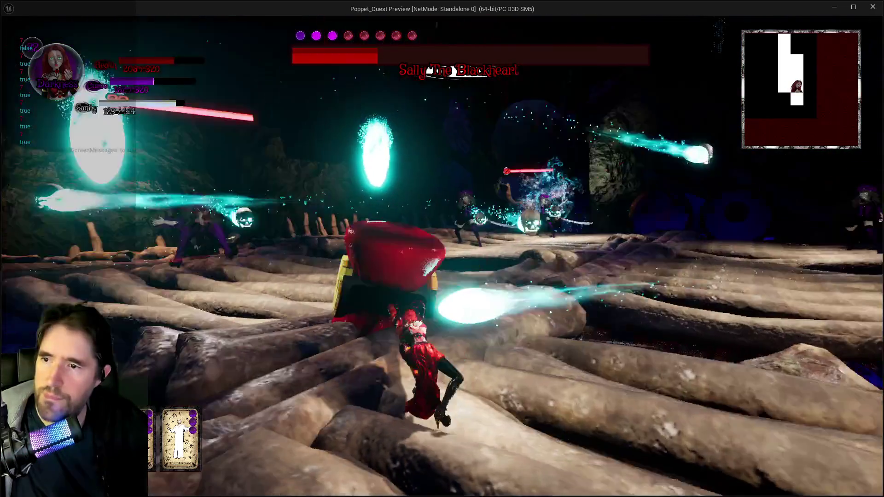
key(w)
key(w)
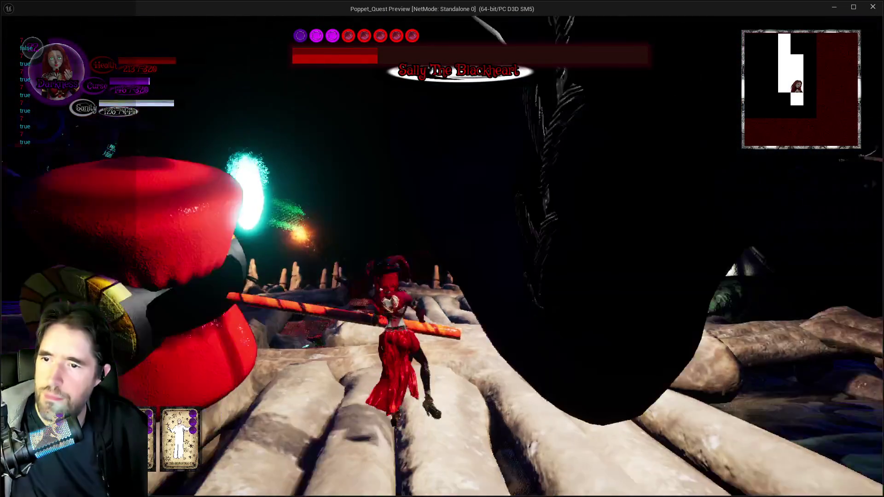
key(w)
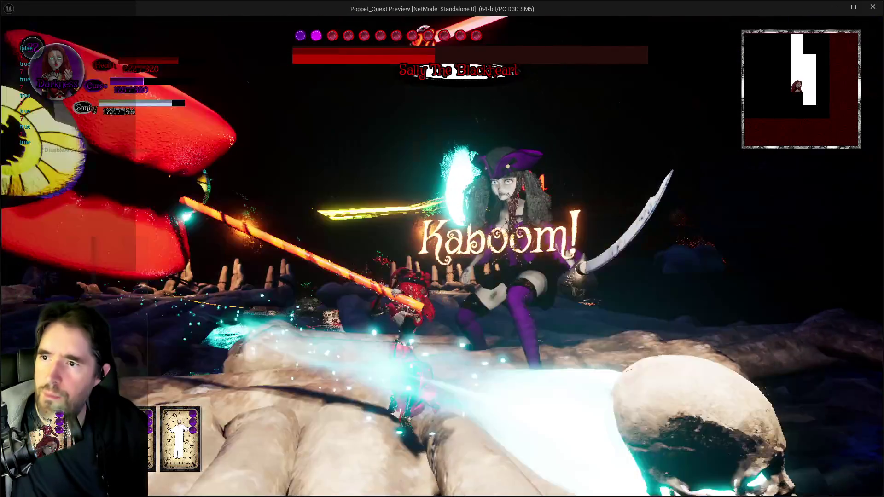
key(w)
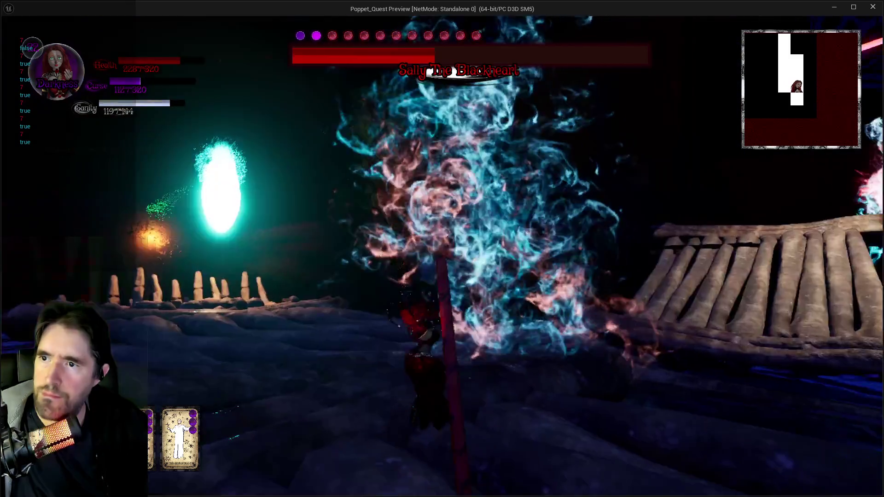
key(w)
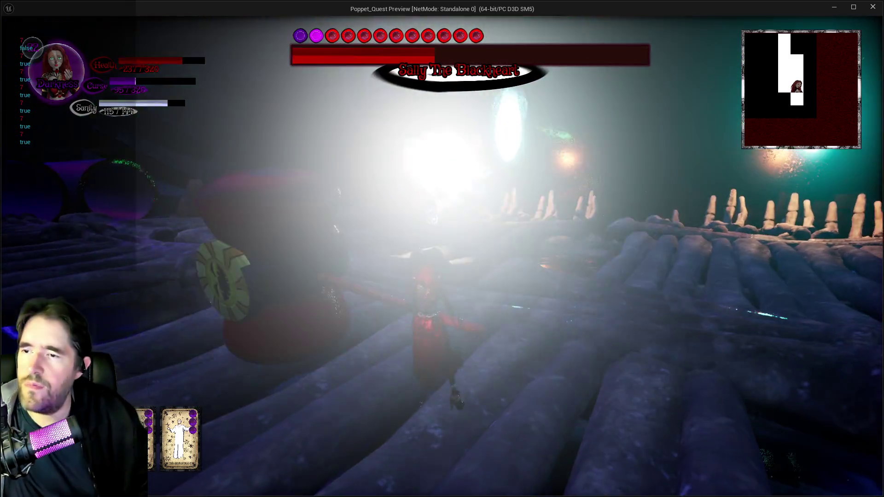
key(w)
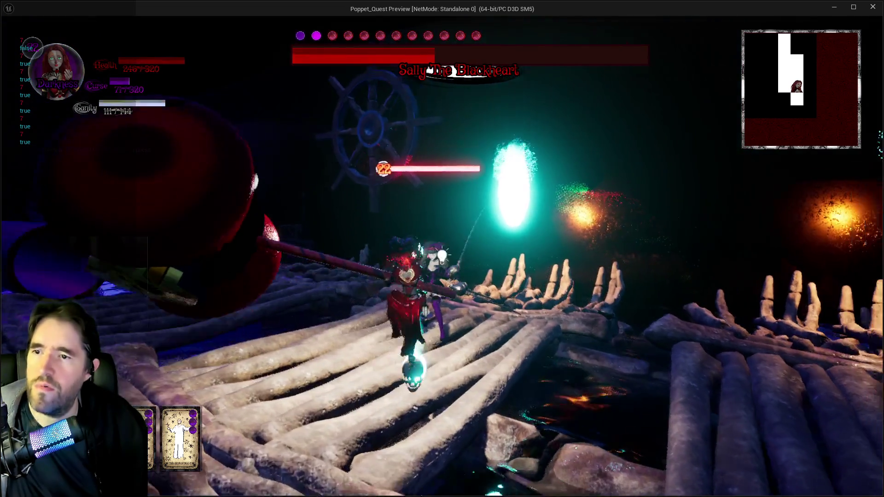
key(w)
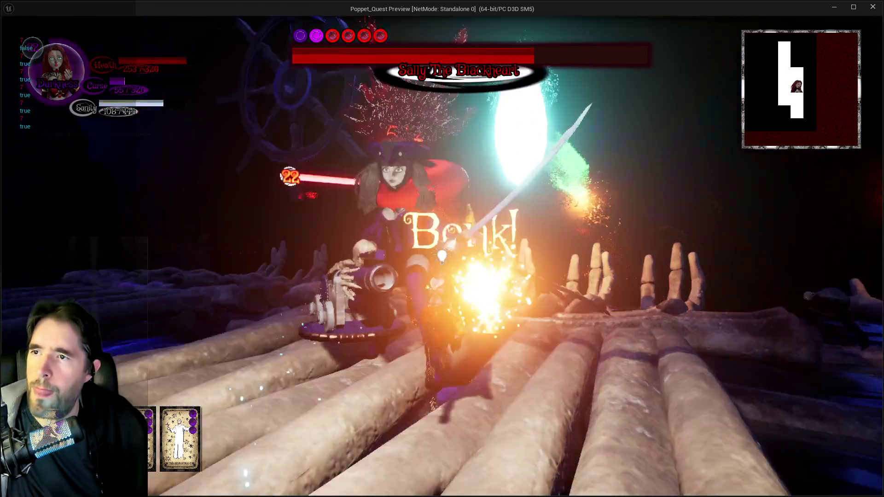
key(q)
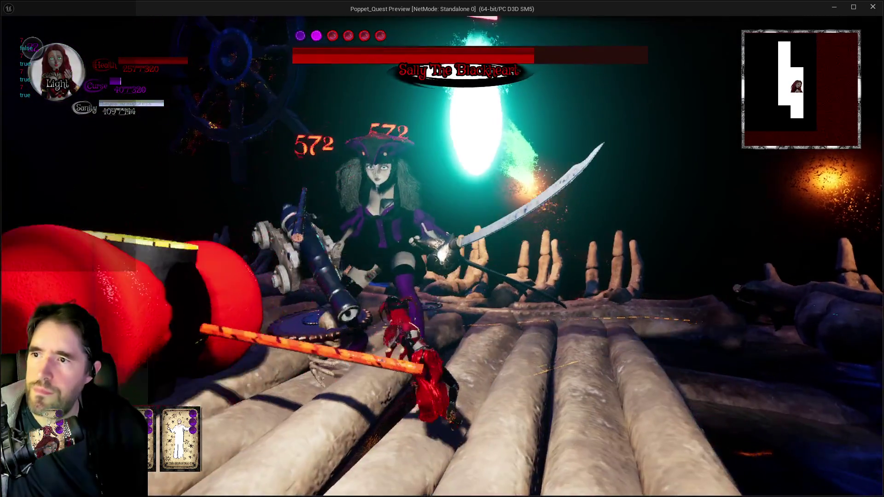
key(q)
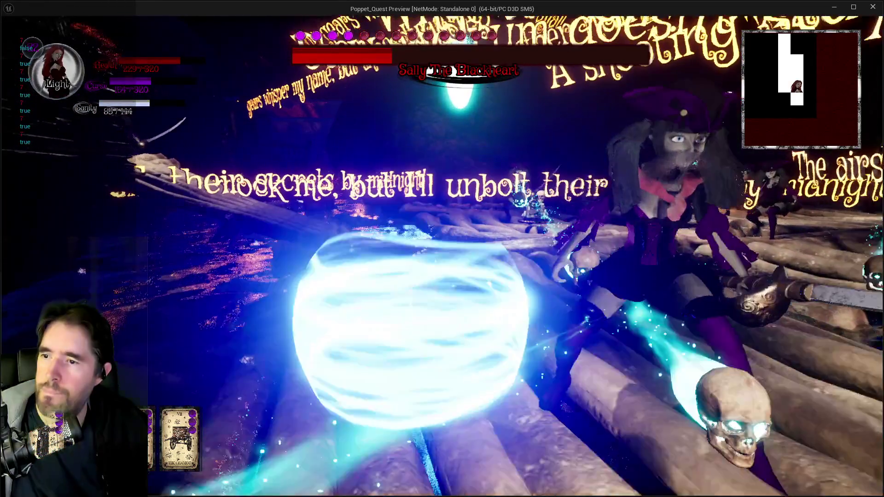
Step: Raise and drop the shield, then pause and return to BP_Sally_The_Blackheart's EventGraph
key(q)
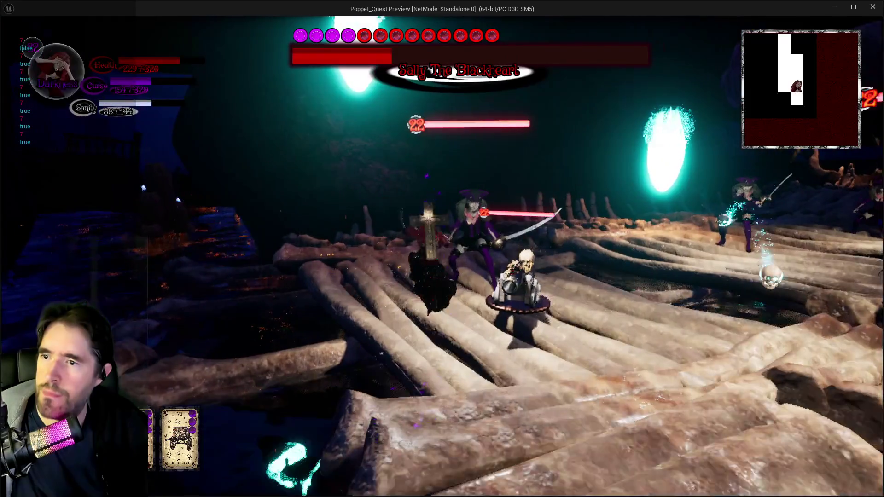
key(q)
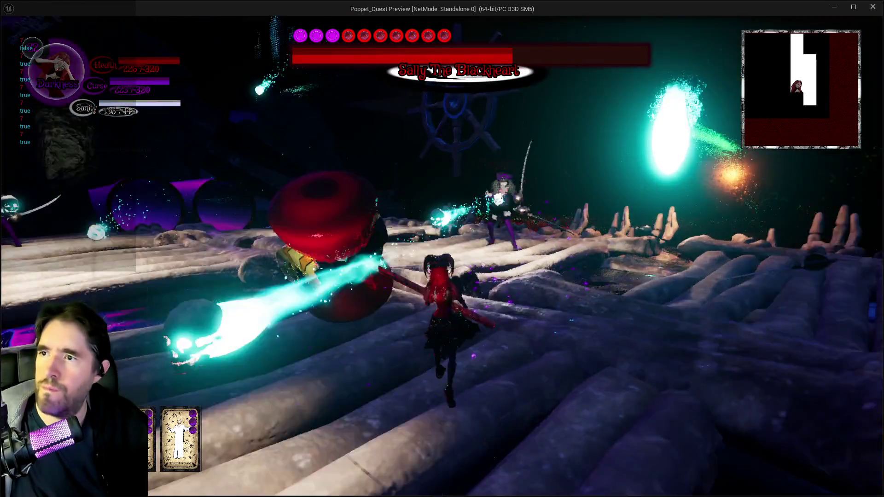
key(Escape)
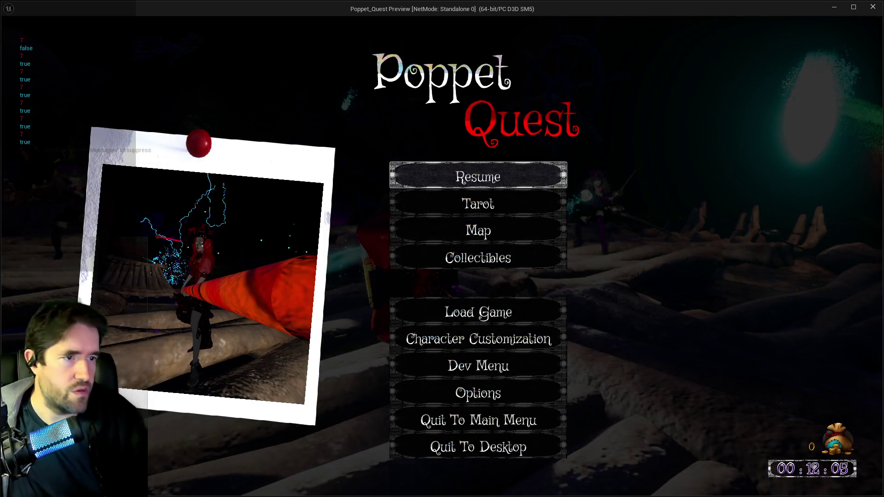
key(alt+Tab)
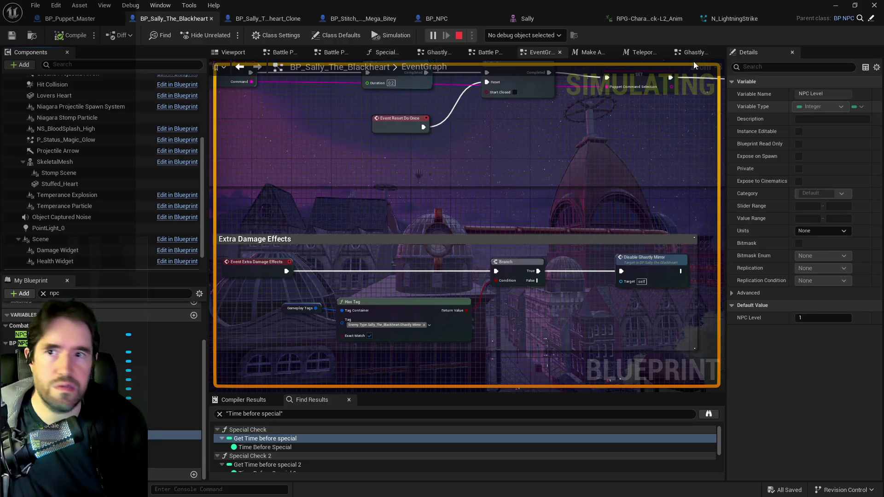
Step: Relaunch the level as a standalone game preview and resume from the pause menu
key(alt+Tab)
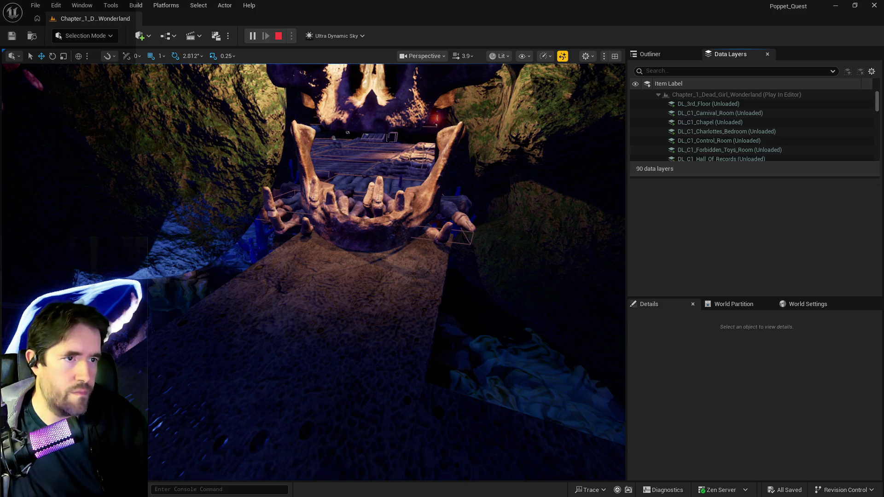
key(alt+Tab)
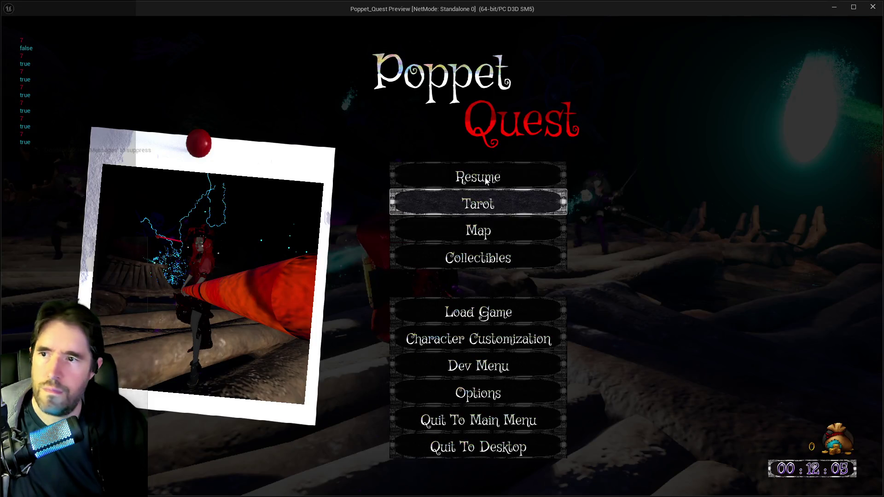
click(480, 177)
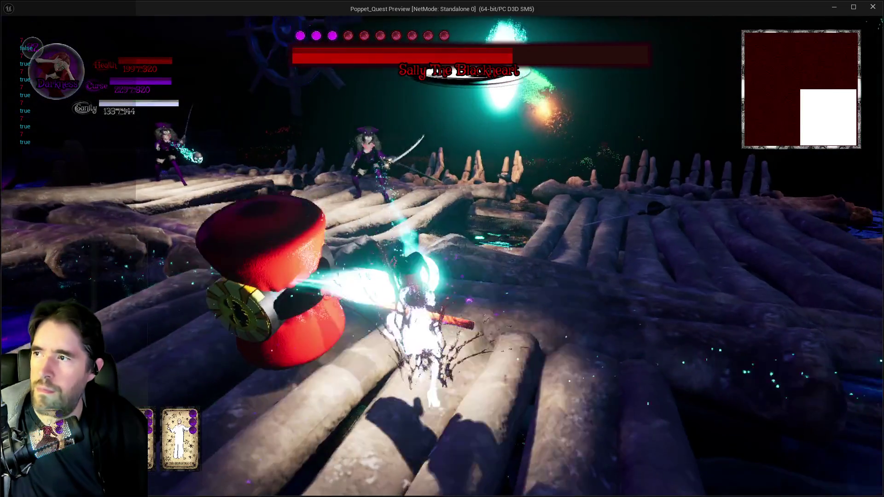
Step: Advance along the bone bridge, switching forms and fighting the pirate enemies
key(w)
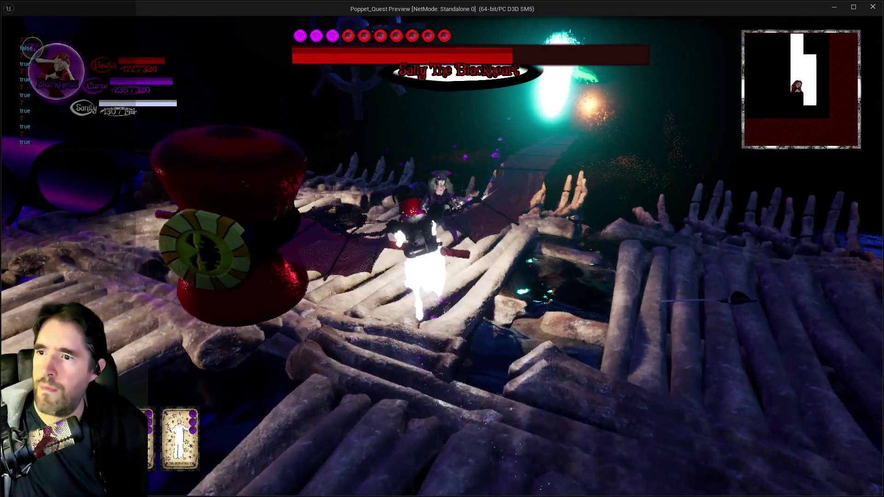
key(w)
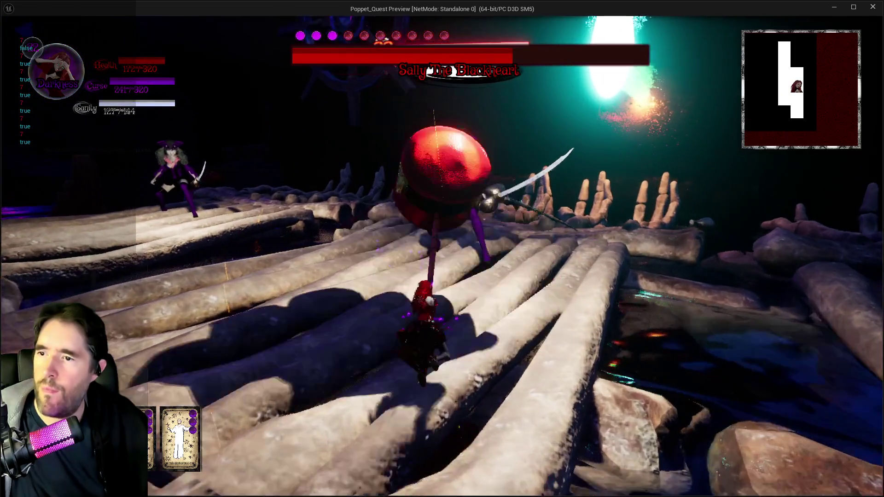
key(w)
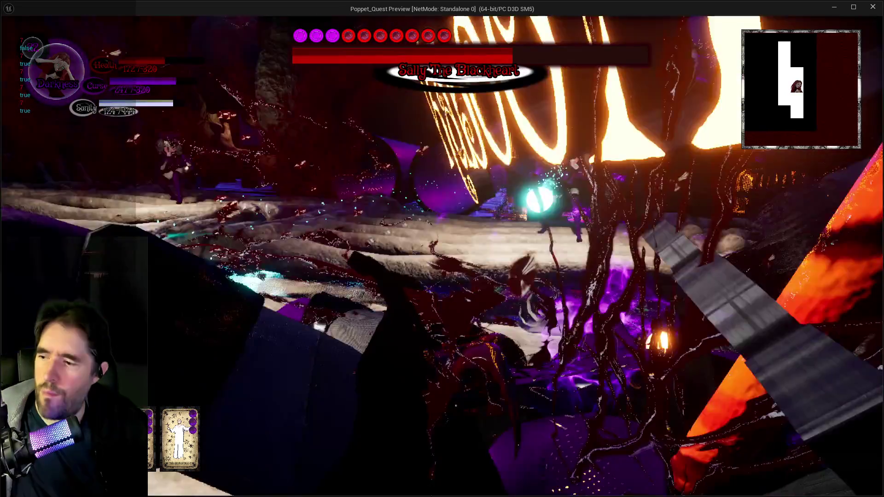
key(w)
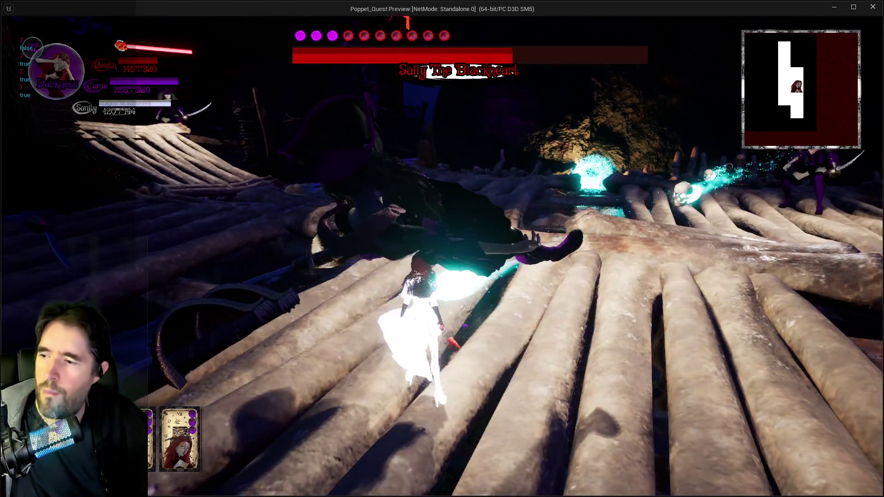
key(w)
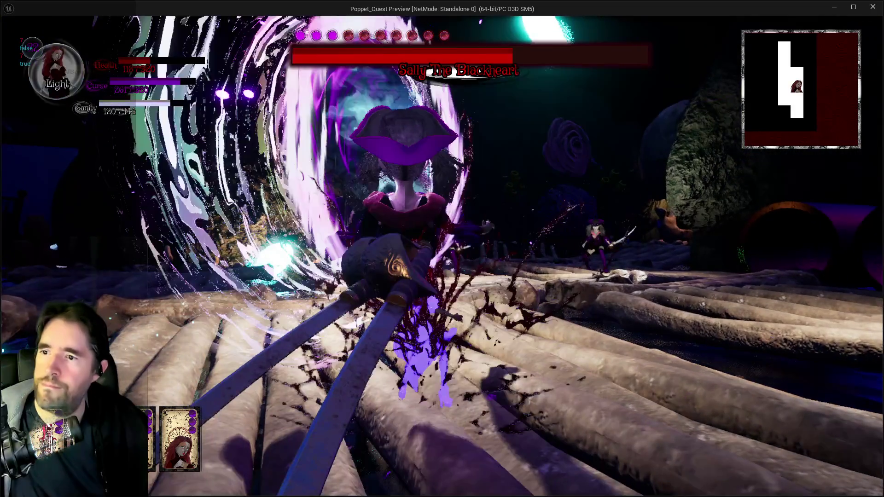
key(w)
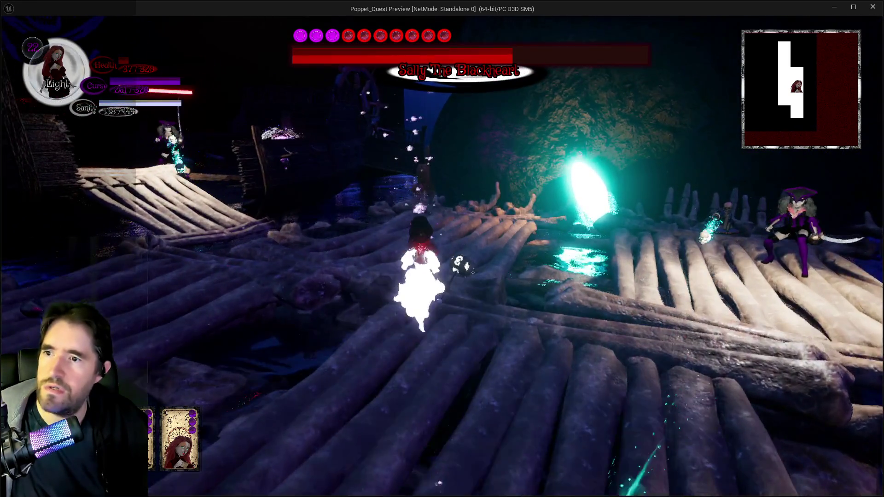
key(w)
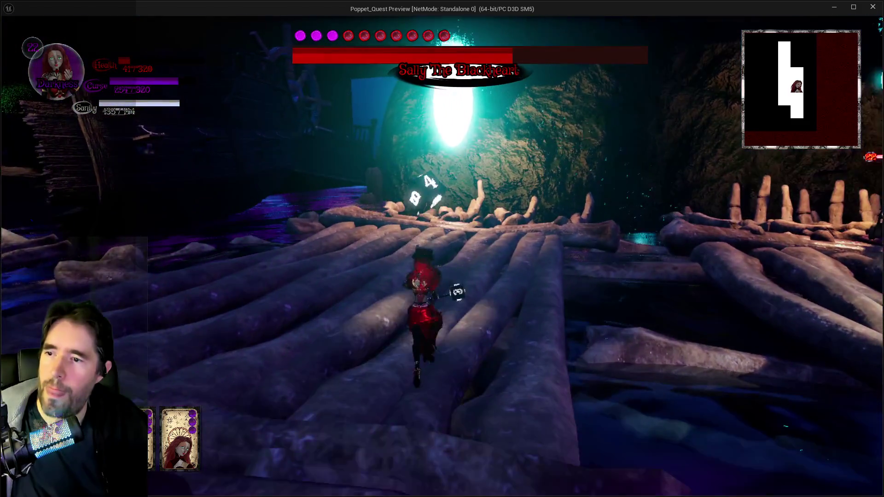
key(w)
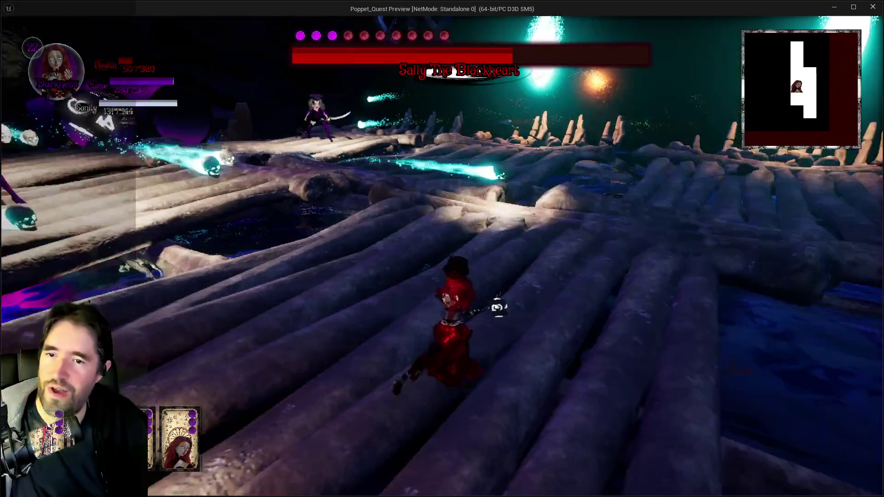
key(w)
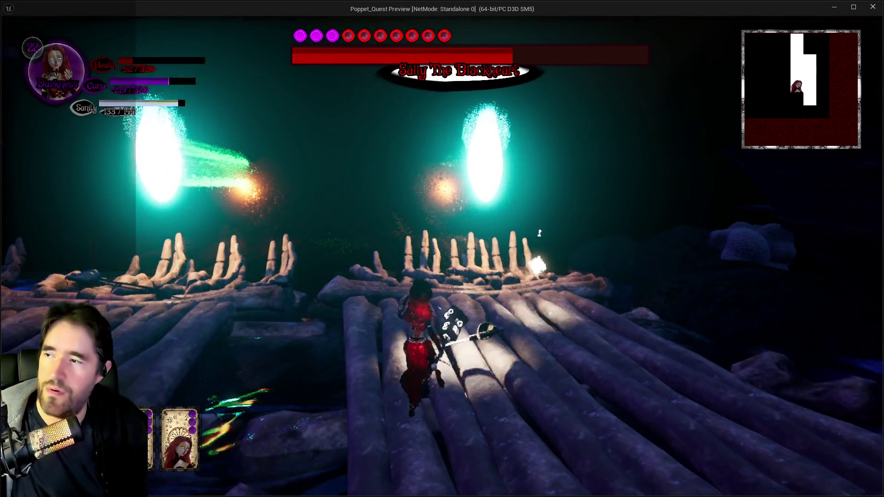
key(w)
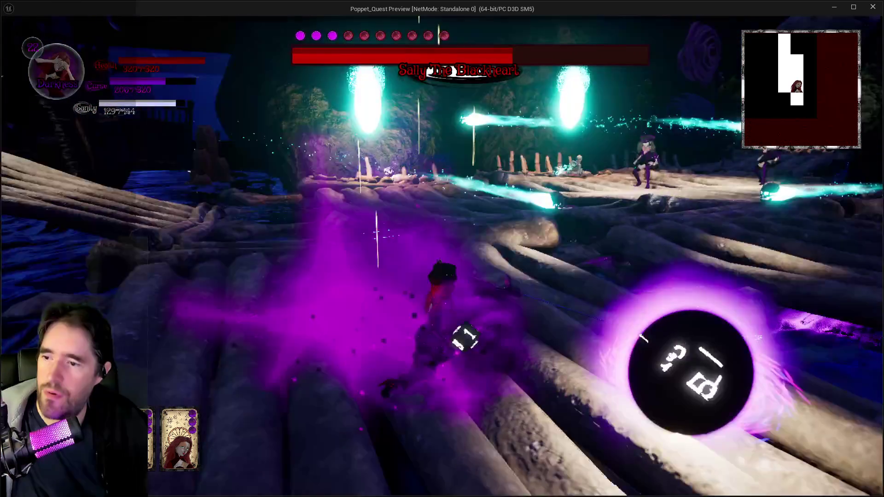
key(w)
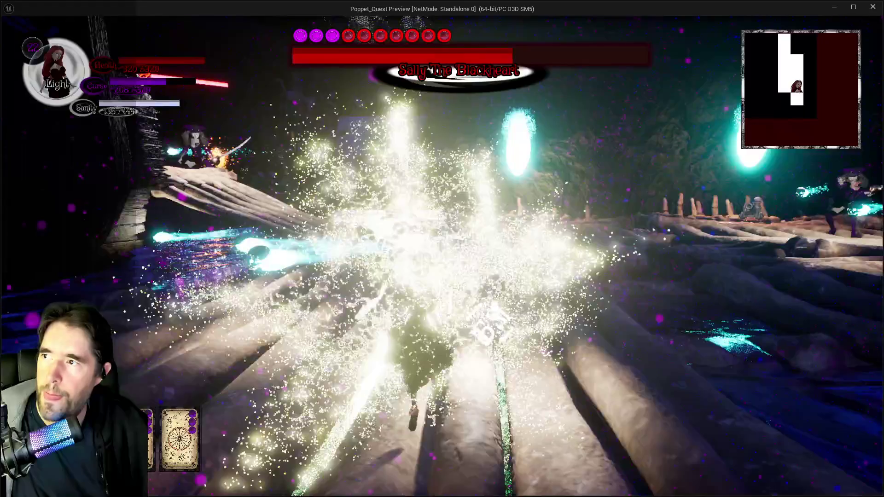
key(w)
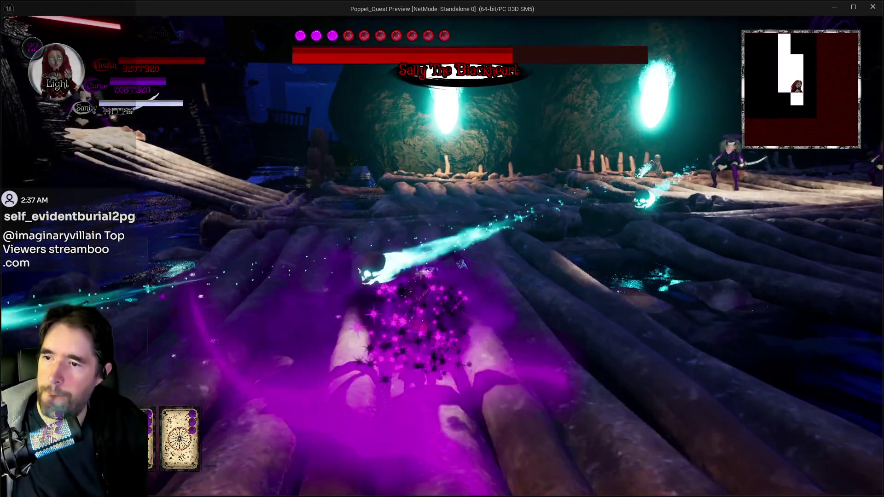
key(w)
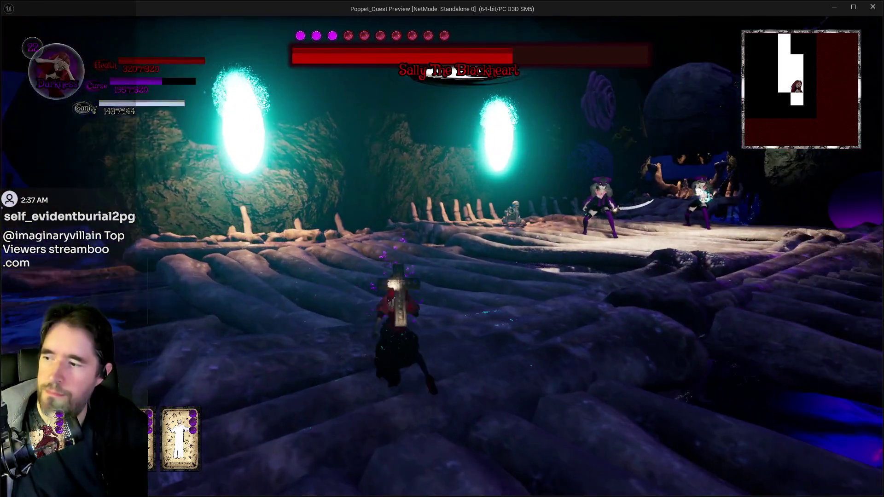
Step: Switch to the hammer and batter the swordsmen and boss with explosive blasts
key(w)
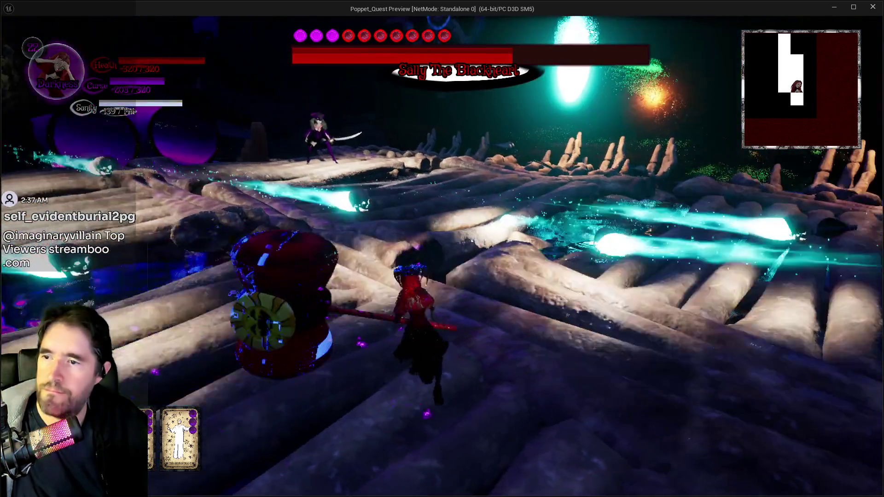
key(w)
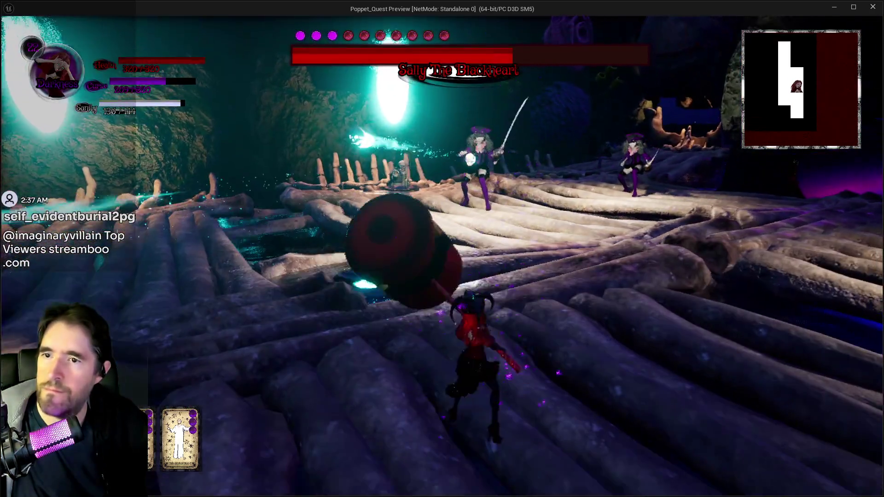
key(w)
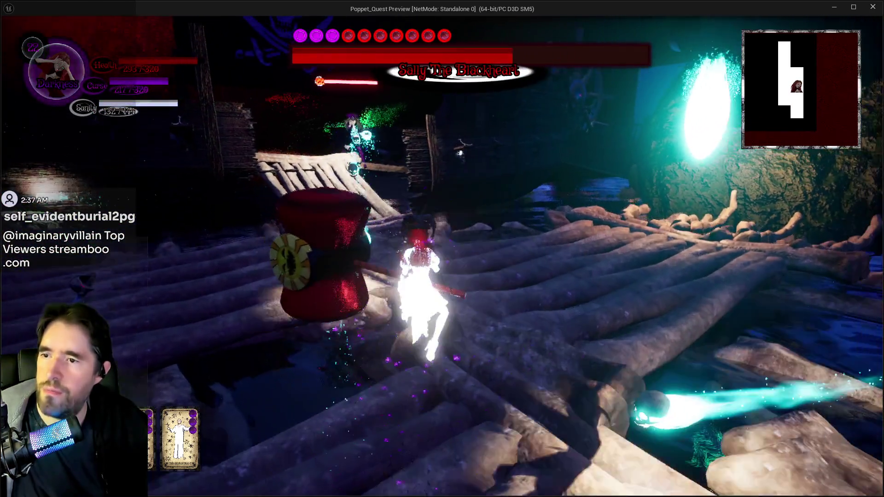
key(w)
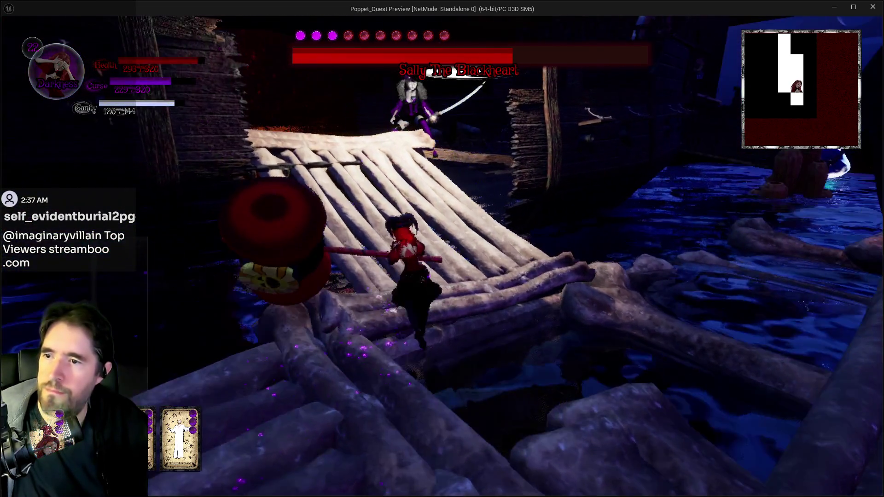
key(w)
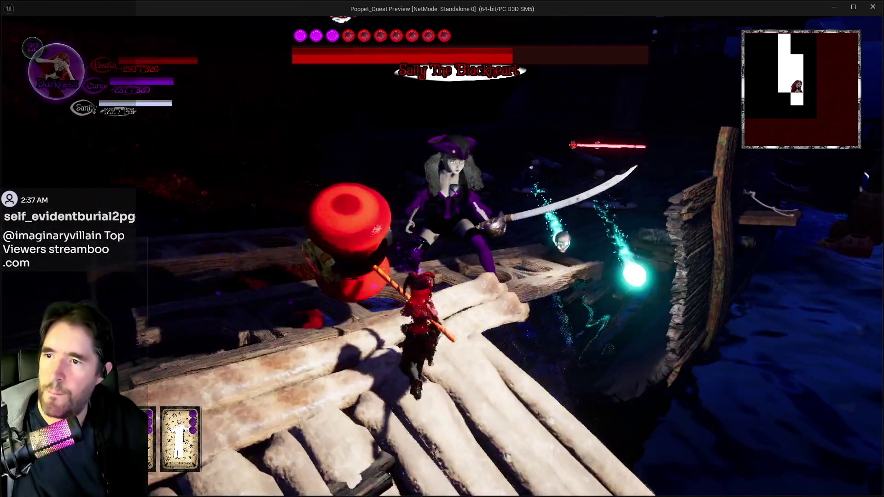
click(803, 181)
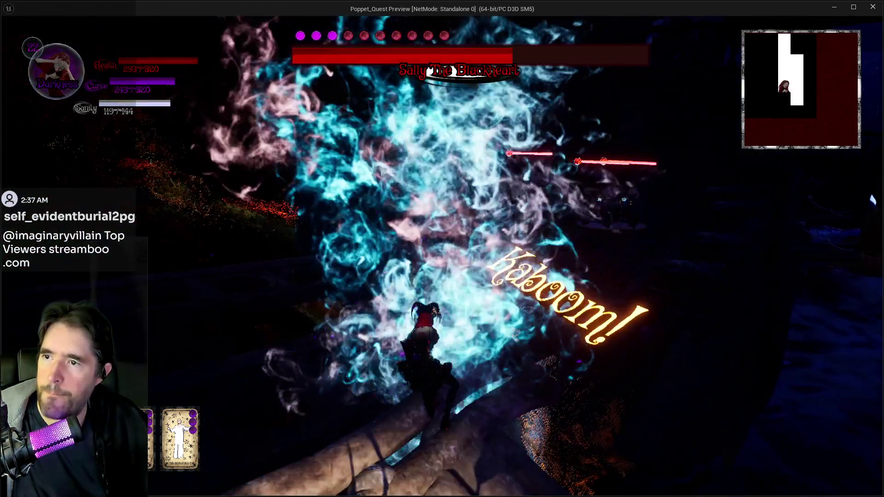
key(w)
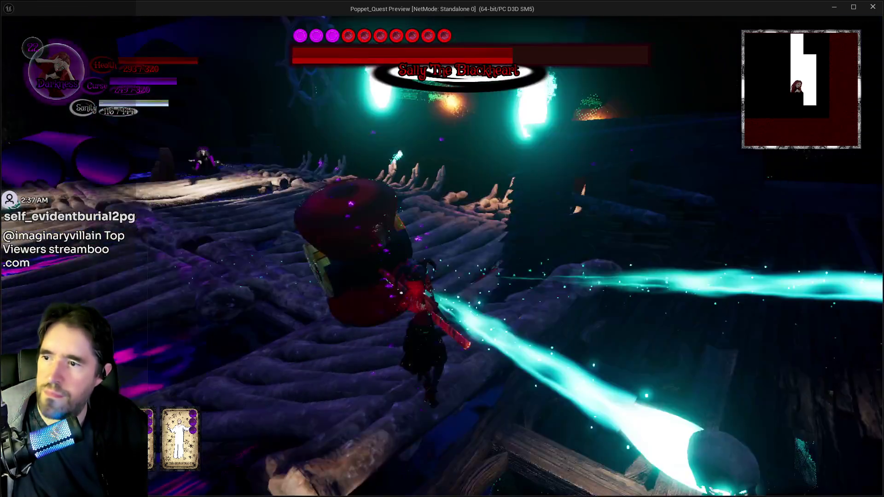
key(w)
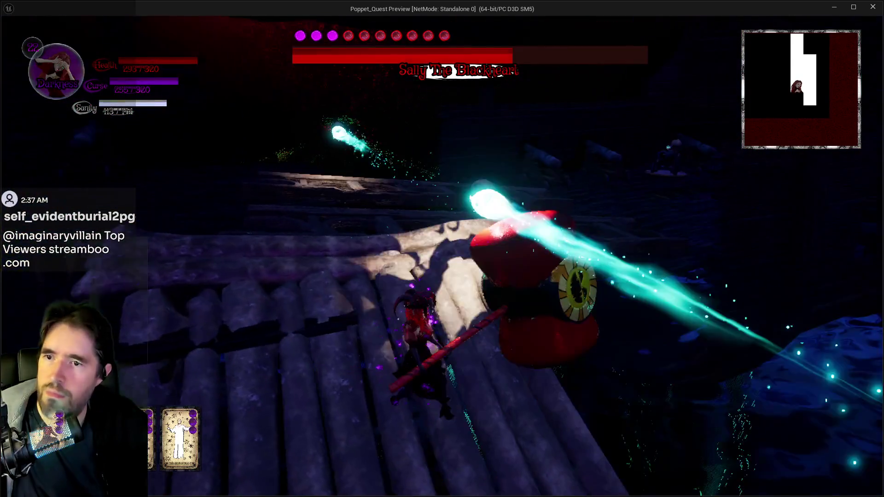
key(w)
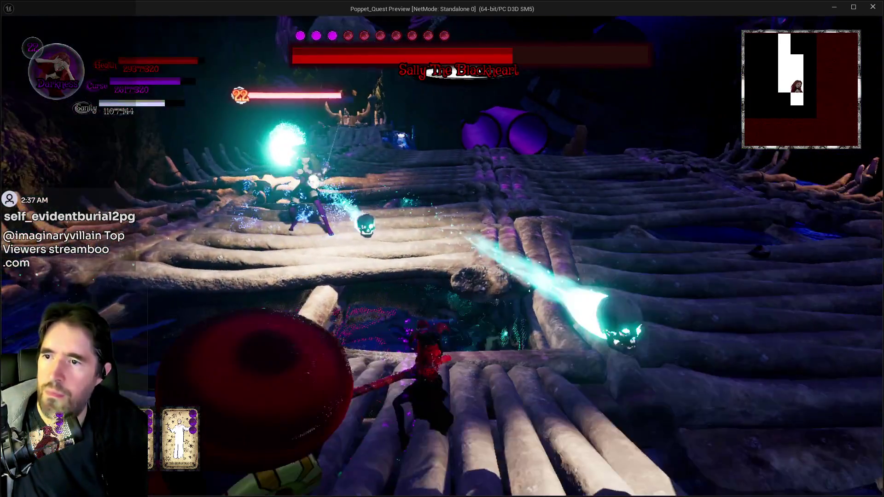
key(w)
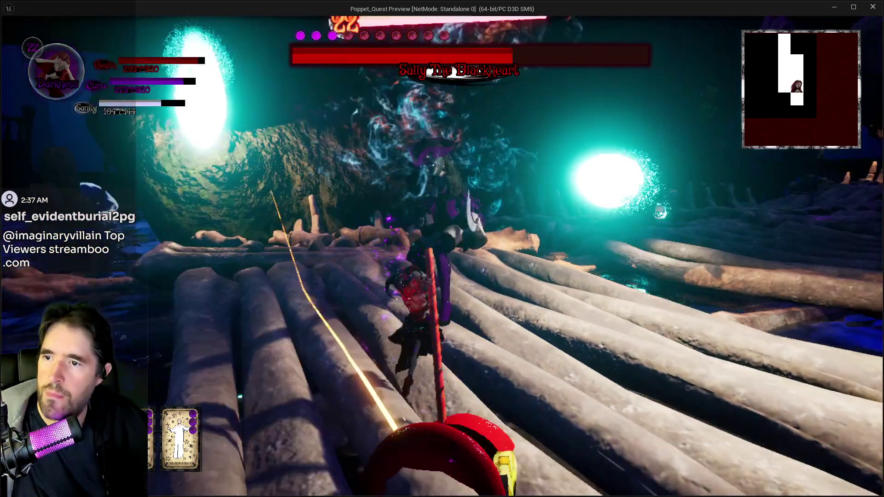
click(442, 249)
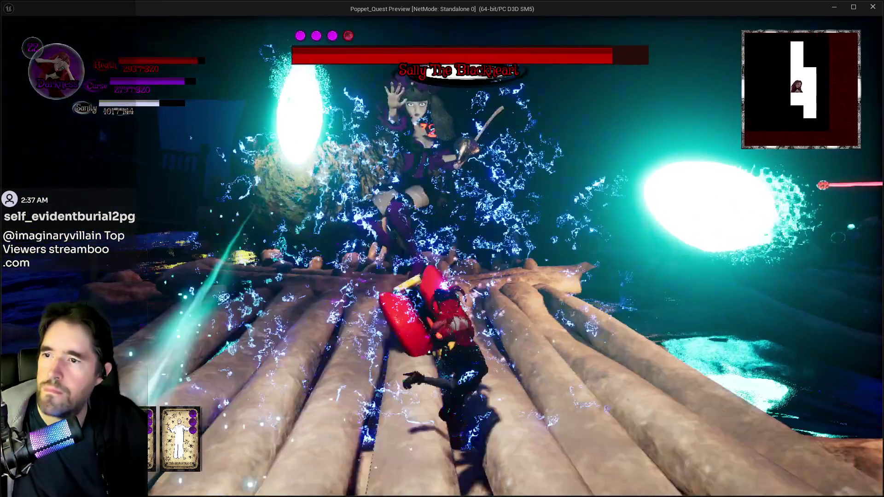
click(442, 249)
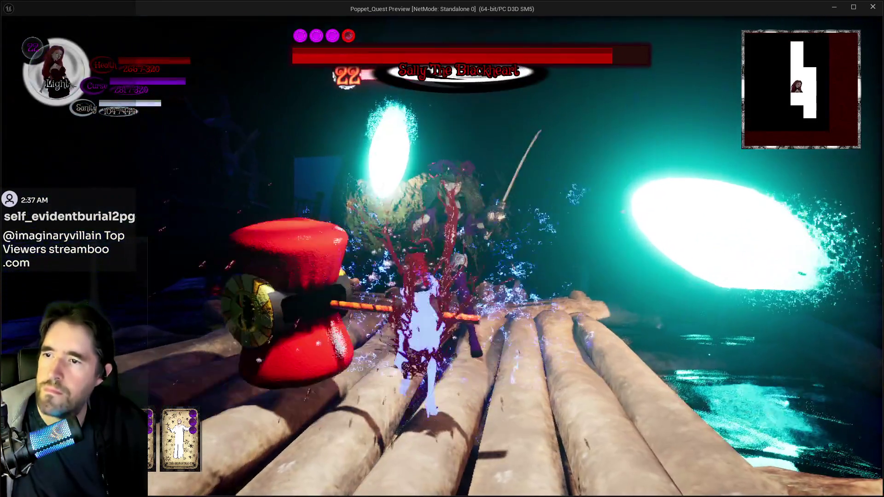
click(442, 249)
click(442, 249)
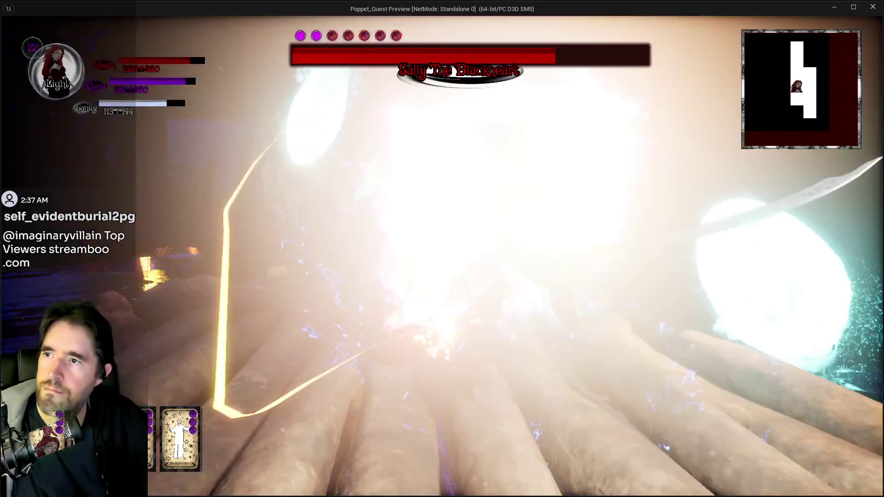
click(442, 249)
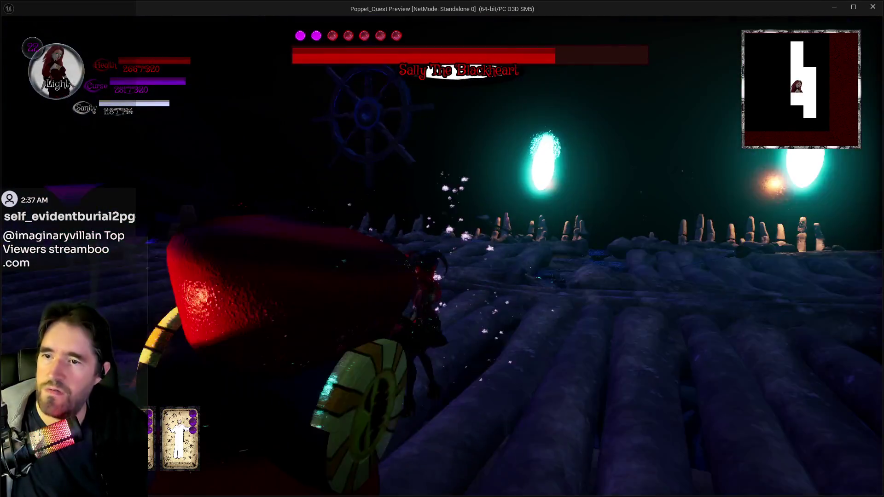
click(442, 248)
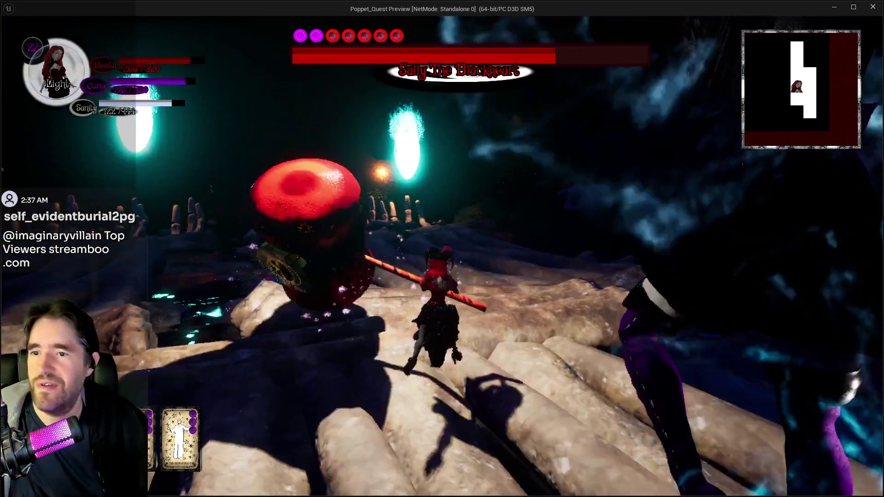
click(442, 249)
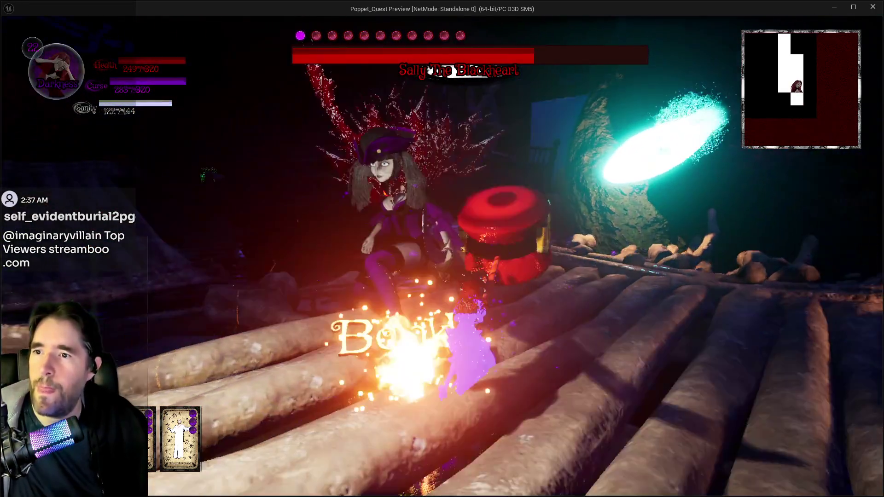
click(442, 248)
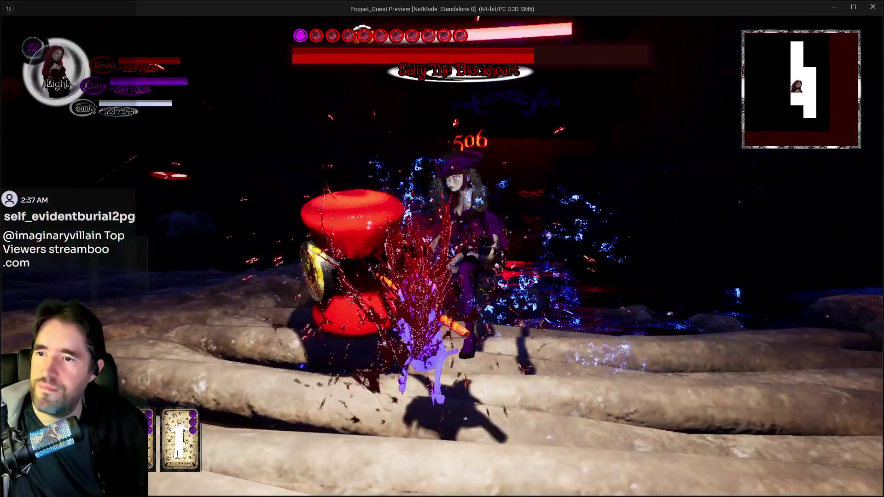
click(442, 249)
click(442, 248)
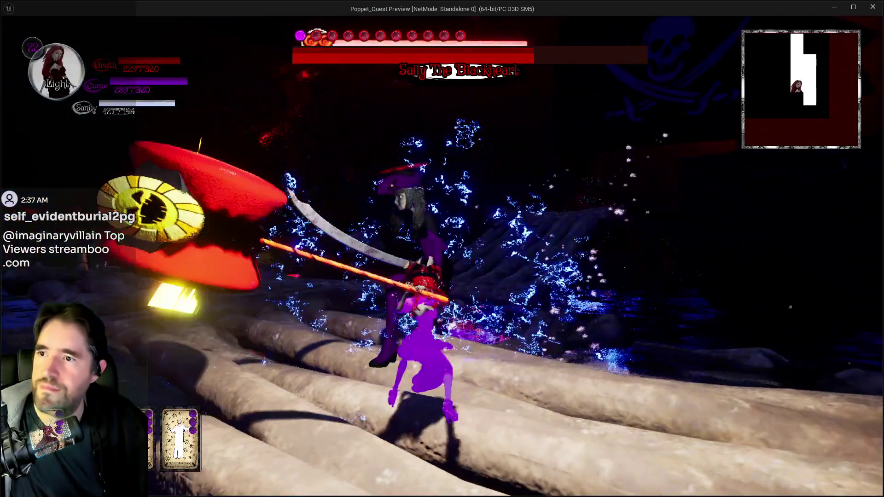
click(442, 249)
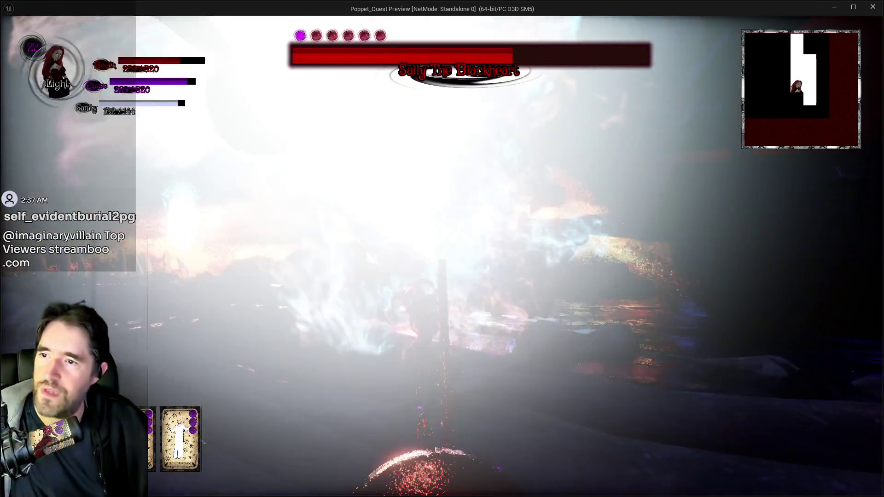
click(442, 249)
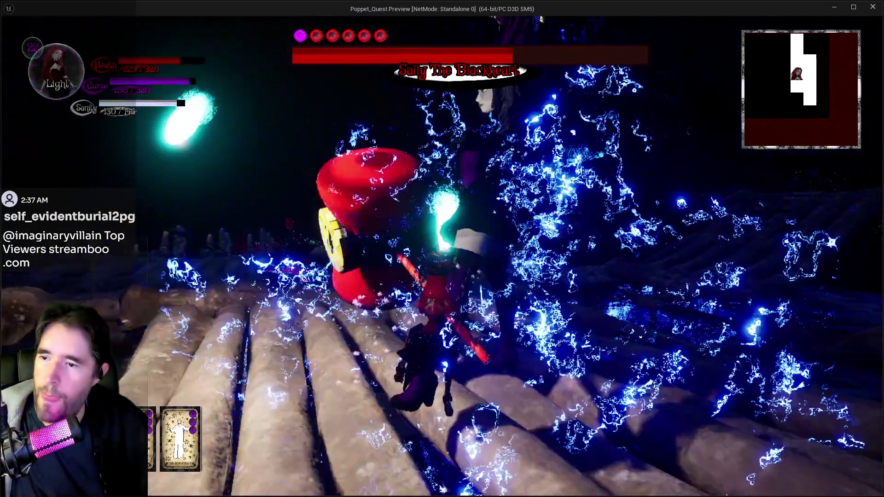
click(442, 248)
click(442, 249)
click(442, 248)
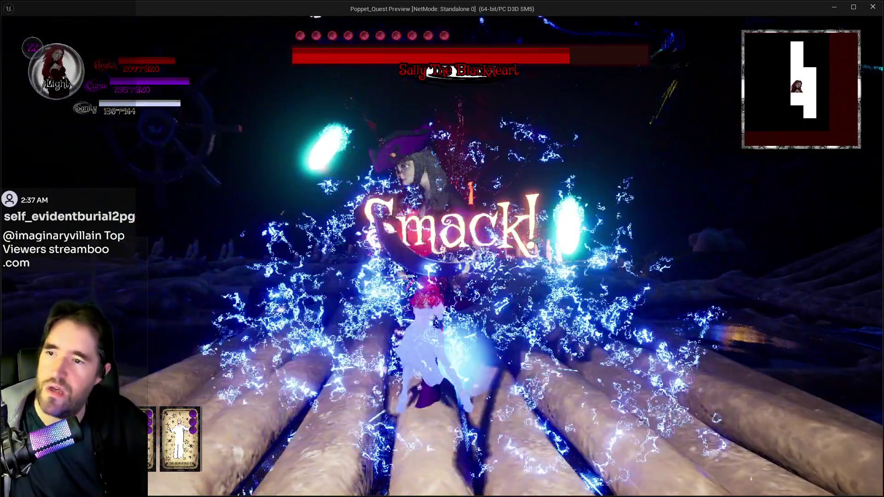
click(442, 248)
click(442, 248)
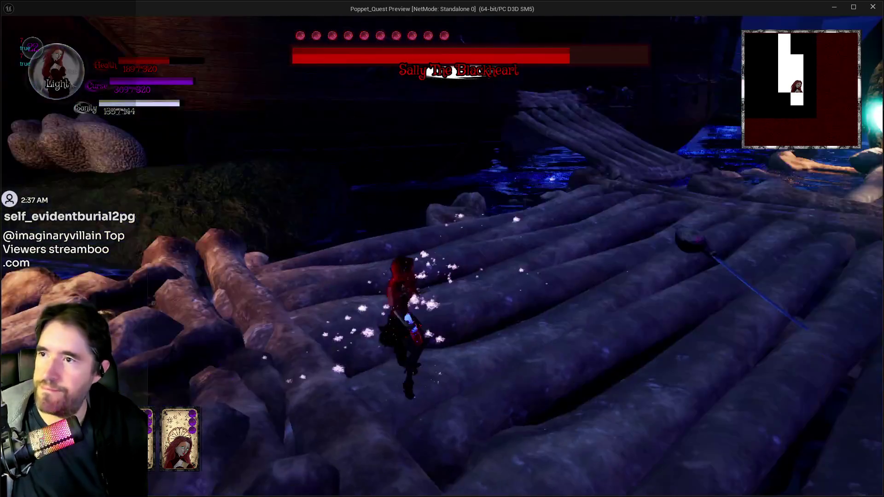
click(442, 249)
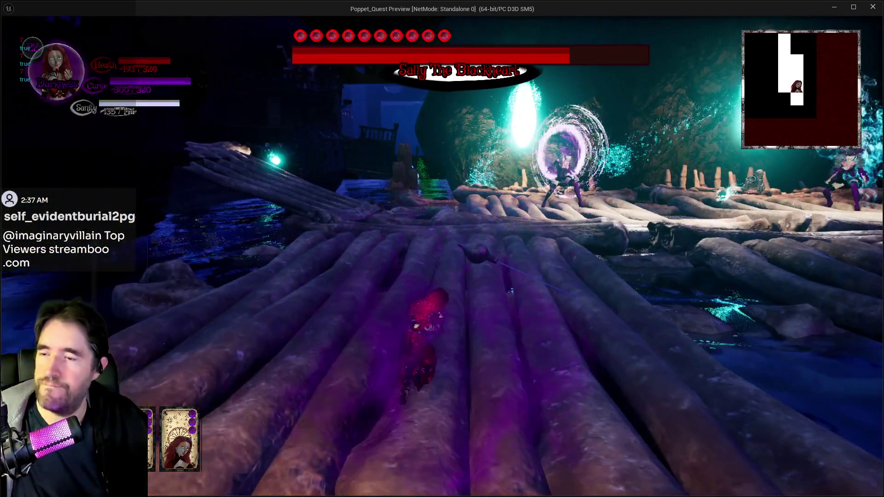
click(442, 249)
click(442, 249)
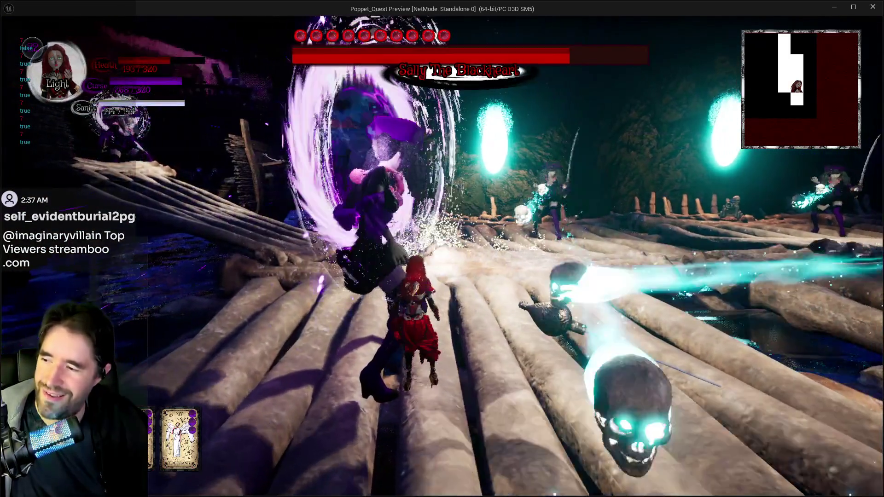
click(442, 249)
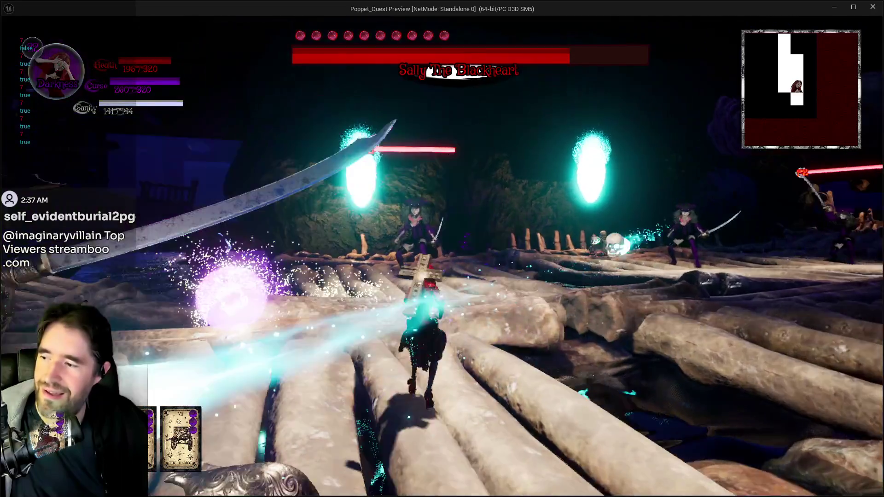
click(442, 249)
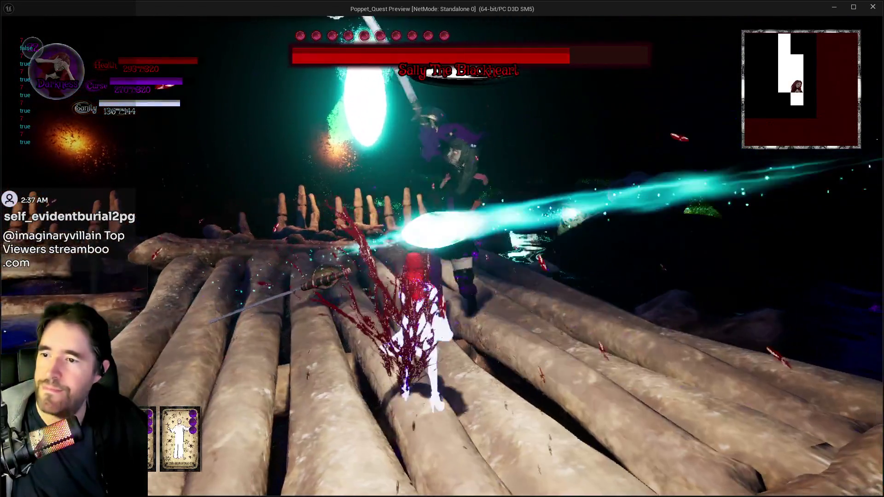
click(442, 248)
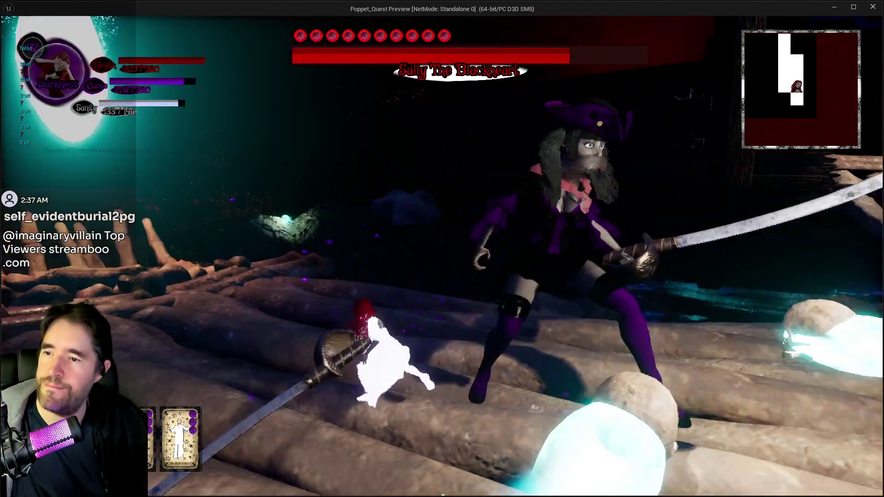
click(442, 248)
click(442, 248)
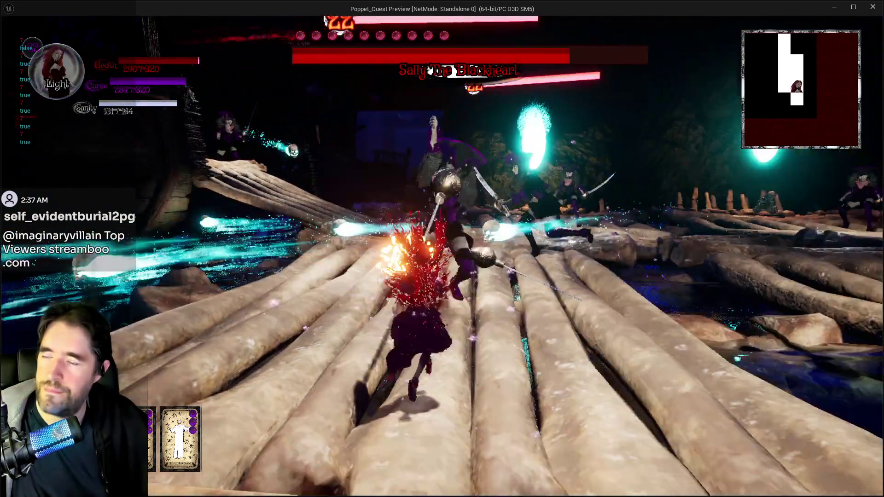
click(442, 249)
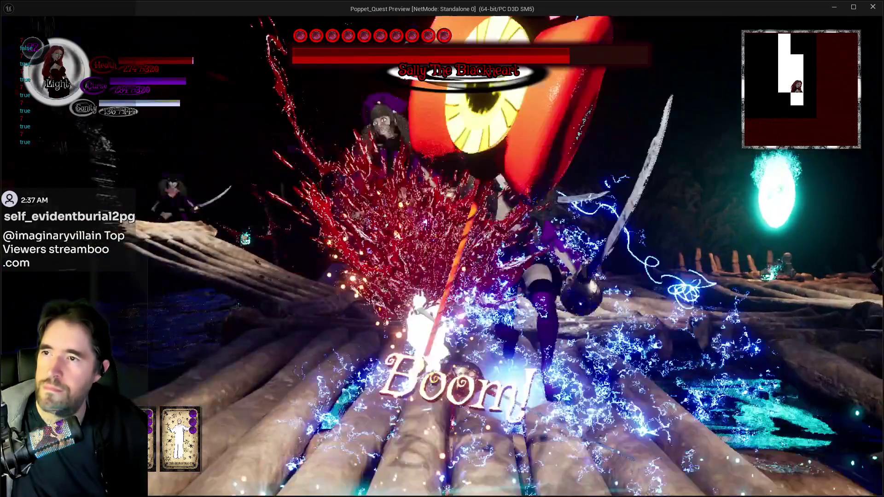
click(442, 248)
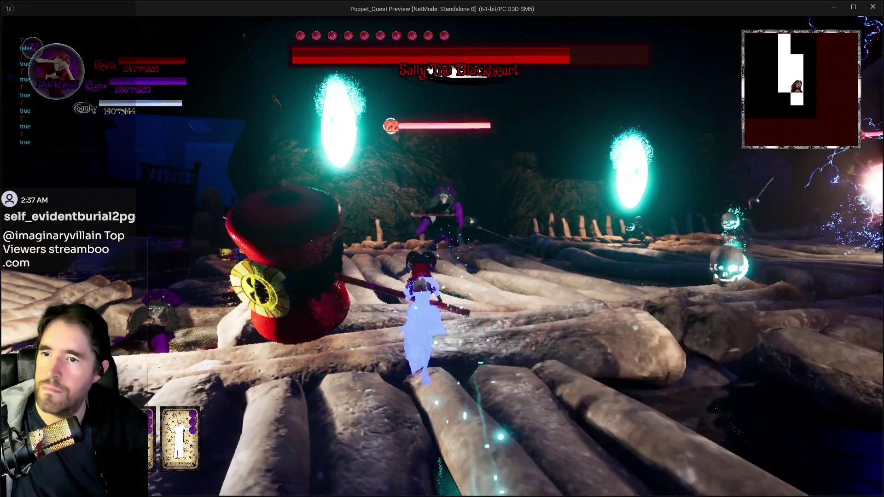
click(442, 248)
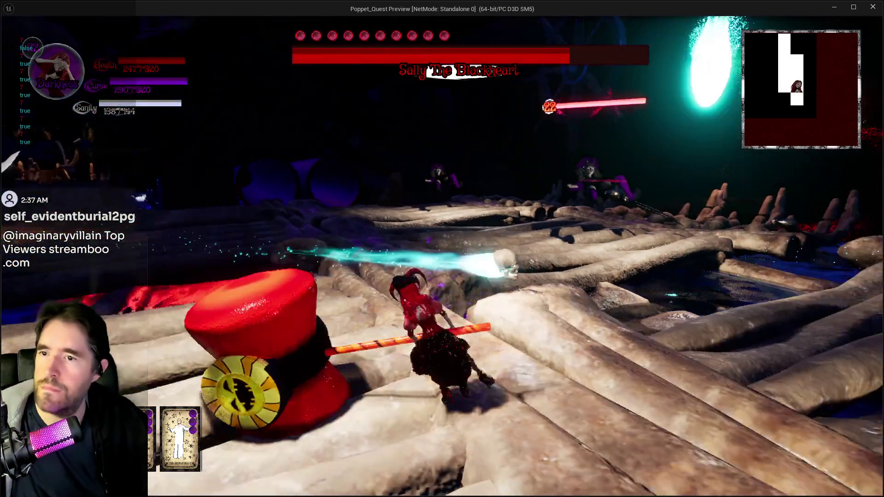
click(441, 248)
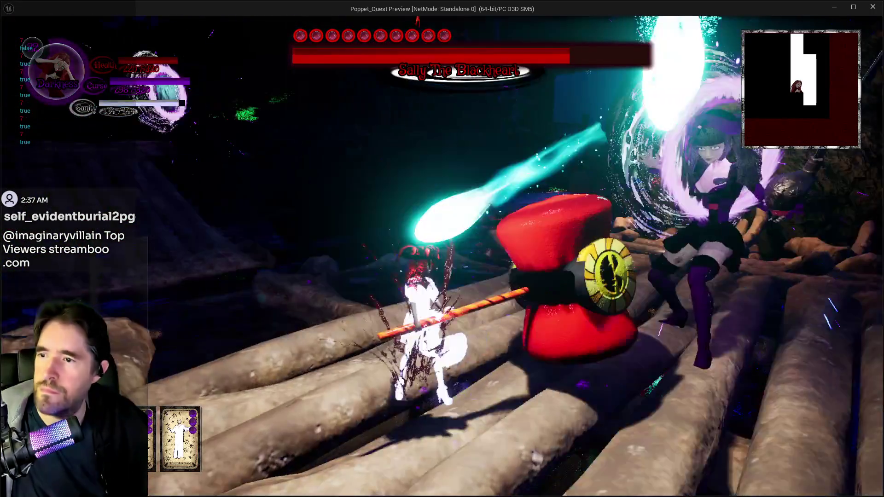
click(442, 248)
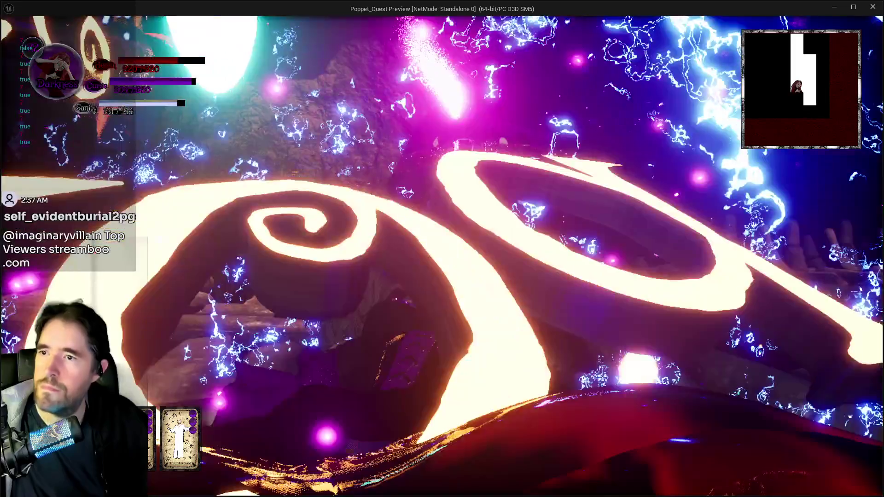
click(442, 249)
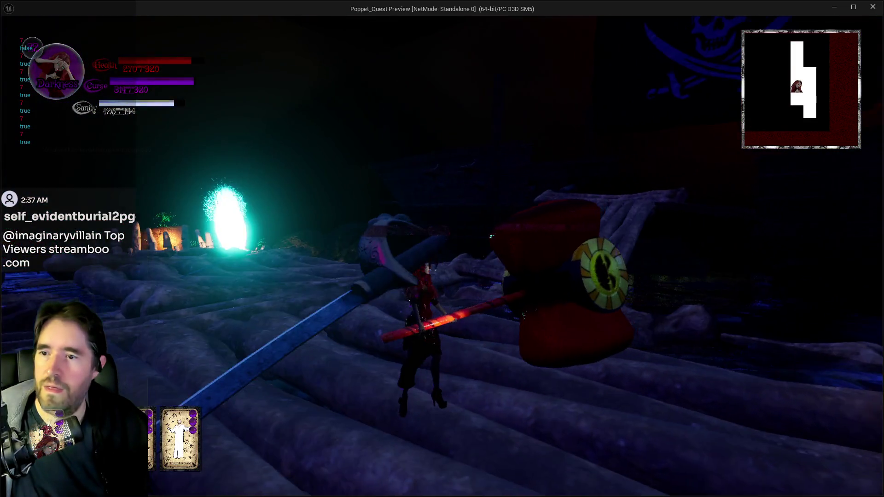
Step: Attack the boss and fire into the cave, then pause with the timer at 00:14:42
click(442, 248)
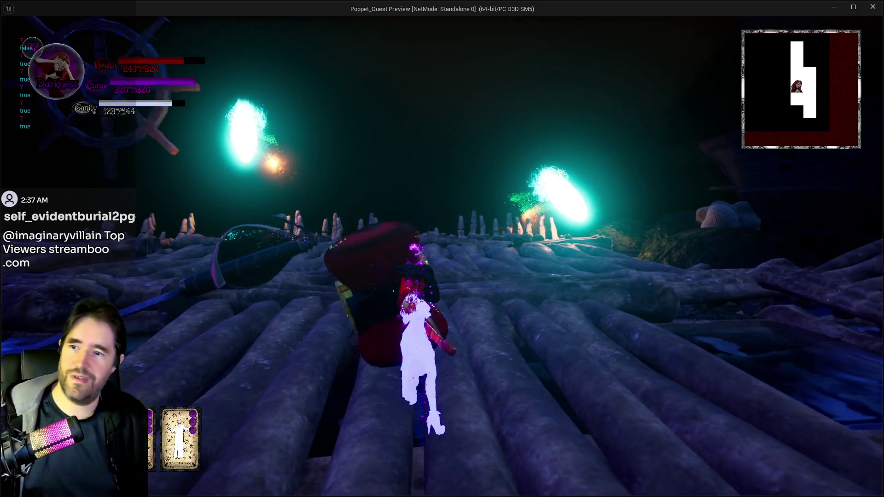
key(w)
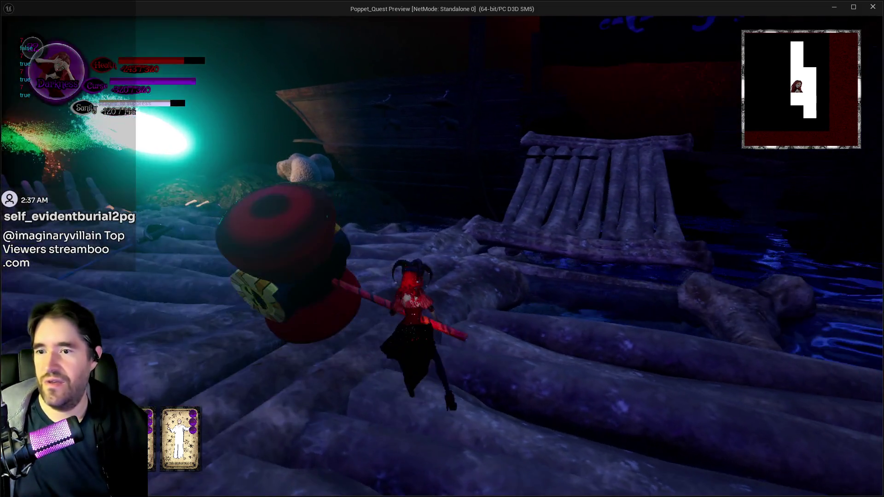
key(w)
click(442, 249)
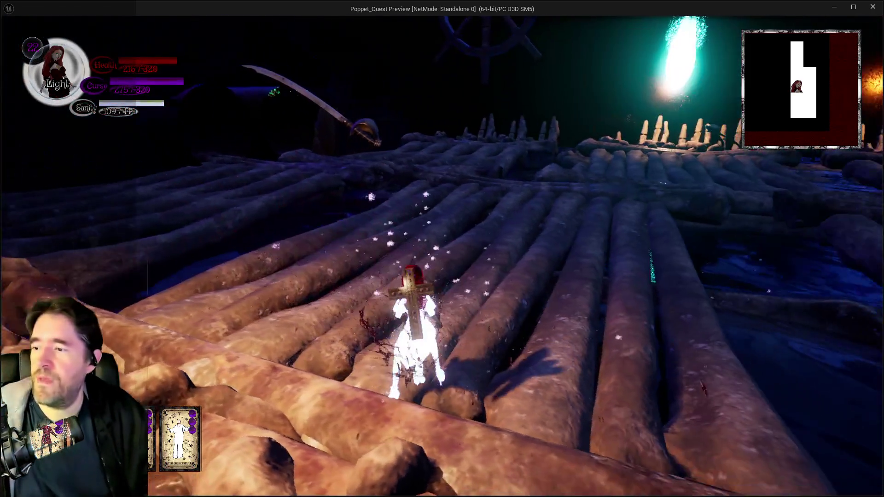
key(Escape)
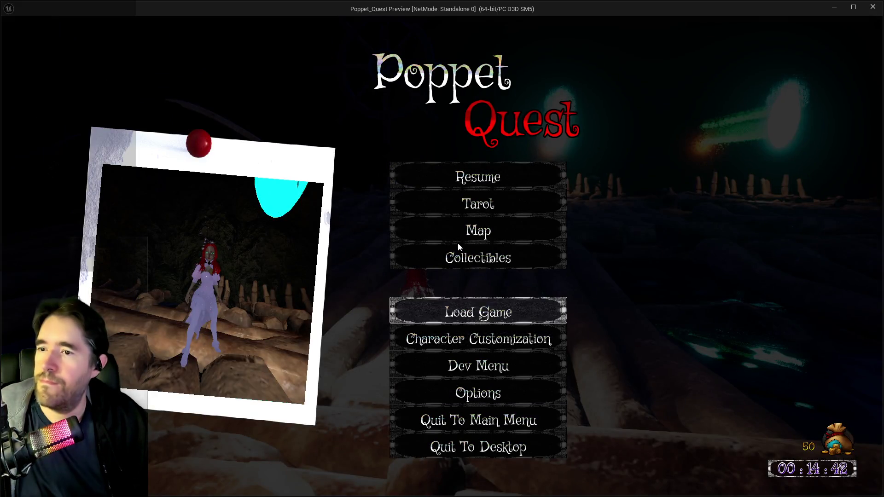
Step: Resume from the Poppet Quest pause menu before ending the play session
click(473, 179)
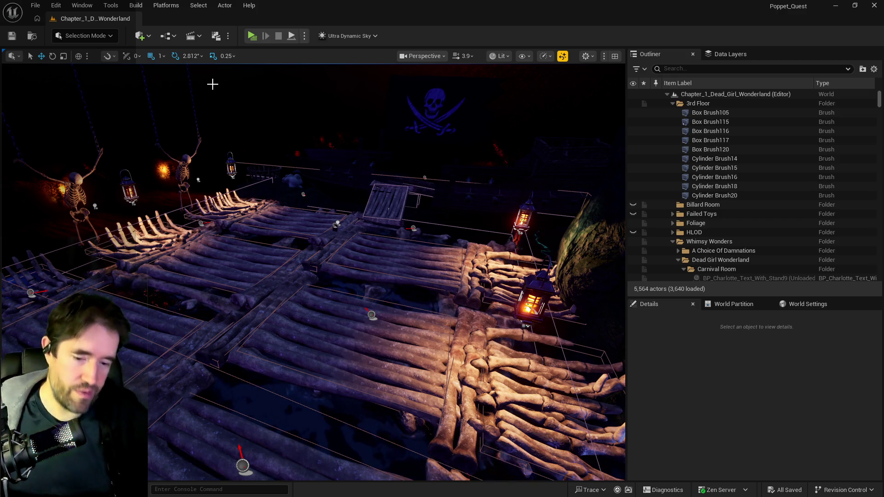
Step: Fly over the bone platforms and select the BP_Bone_Bridge6 actor
mouse_move(390, 307)
mouse_down()
mouse_move(364, 271)
mouse_move(369, 223)
mouse_move(306, 179)
mouse_move(354, 256)
mouse_move(322, 217)
mouse_up()
click(342, 237)
click(227, 205)
mouse_move(227, 205)
mouse_down()
mouse_move(81, 278)
mouse_move(362, 213)
mouse_up()
mouse_move(428, 207)
mouse_down()
mouse_move(503, 217)
mouse_move(266, 233)
mouse_move(375, 246)
mouse_move(414, 230)
mouse_move(415, 184)
mouse_move(396, 226)
mouse_move(402, 180)
mouse_up()
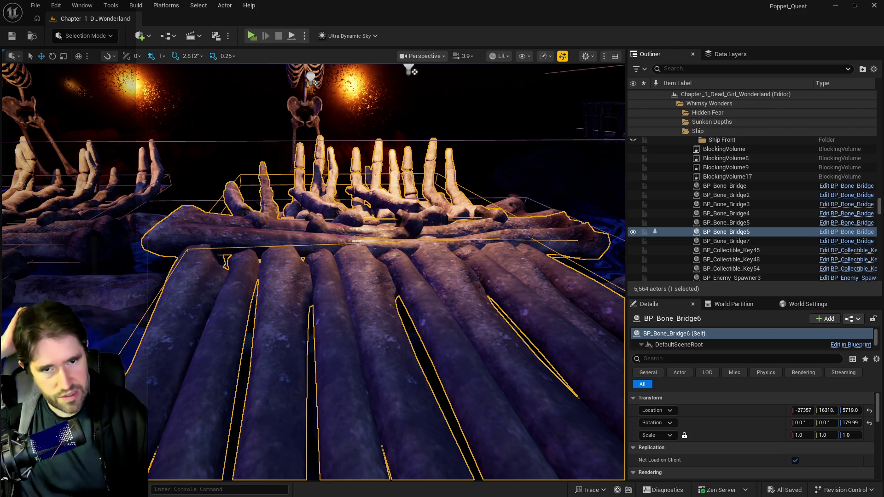
Step: Frame the selected bone bridge and open BP_Bone_Bridge's blueprint EventGraph
scroll(450, 310, down, 10)
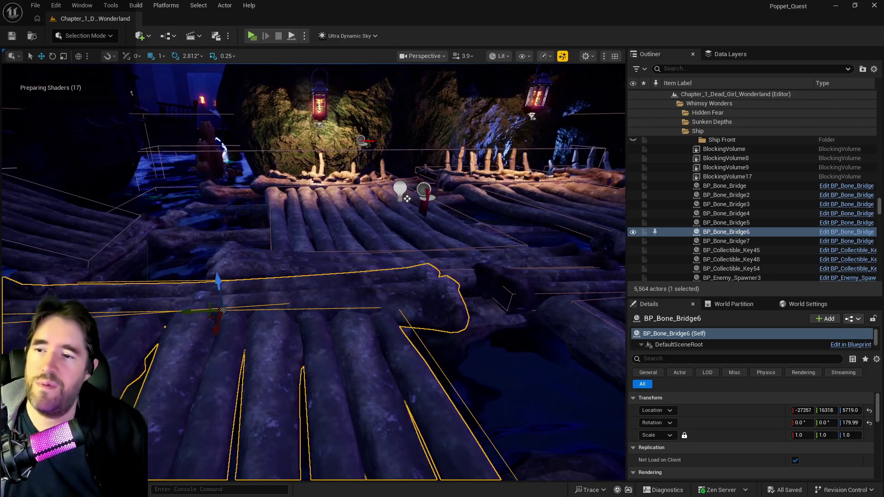
mouse_move(313, 272)
mouse_down()
mouse_move(313, 318)
mouse_move(350, 409)
mouse_up()
mouse_move(410, 227)
mouse_down()
mouse_move(410, 239)
mouse_move(410, 227)
mouse_up()
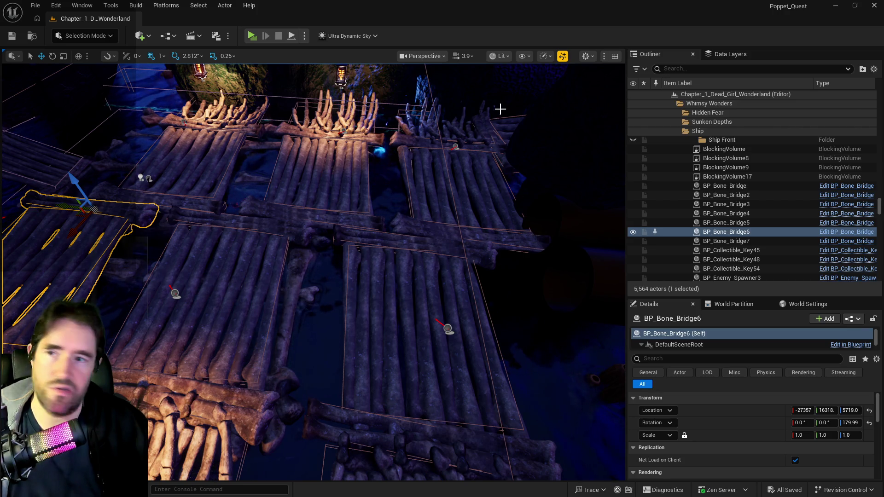
drag(517, 126, 498, 219)
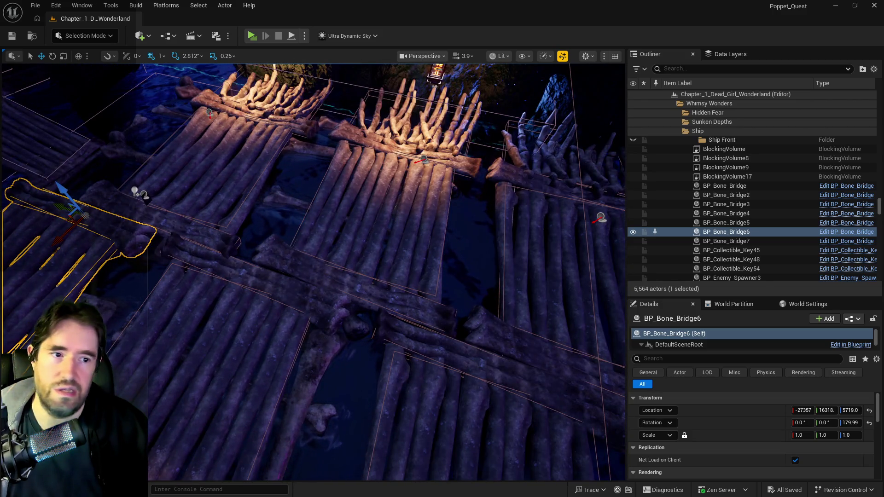
key(ctrl+e)
double_click(418, 136)
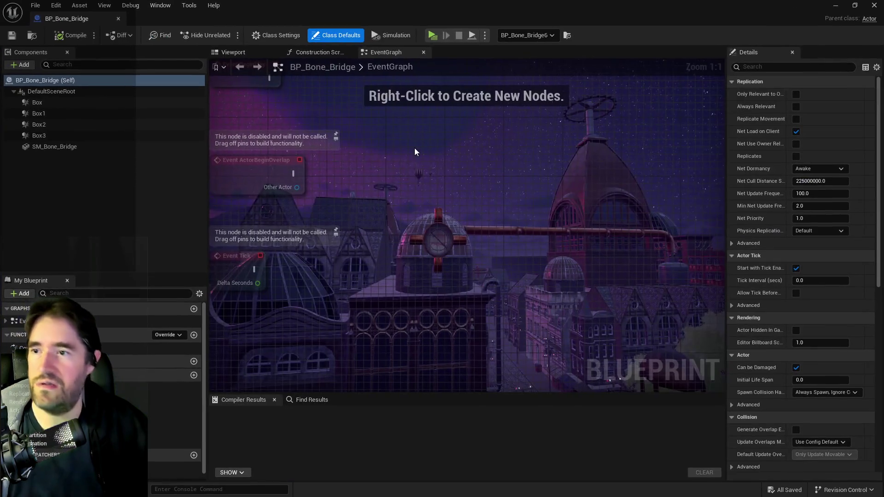
Step: Inspect the Box3 and SM_Bone_Bridge component Details in BP_Bone_Bridge, then return to the level editor
scroll(338, 246, down, 2)
drag(410, 187, 448, 243)
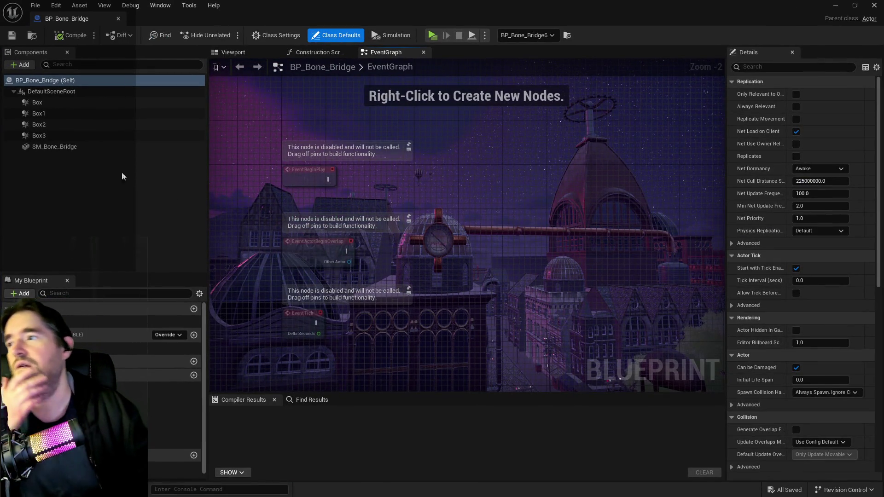
click(40, 137)
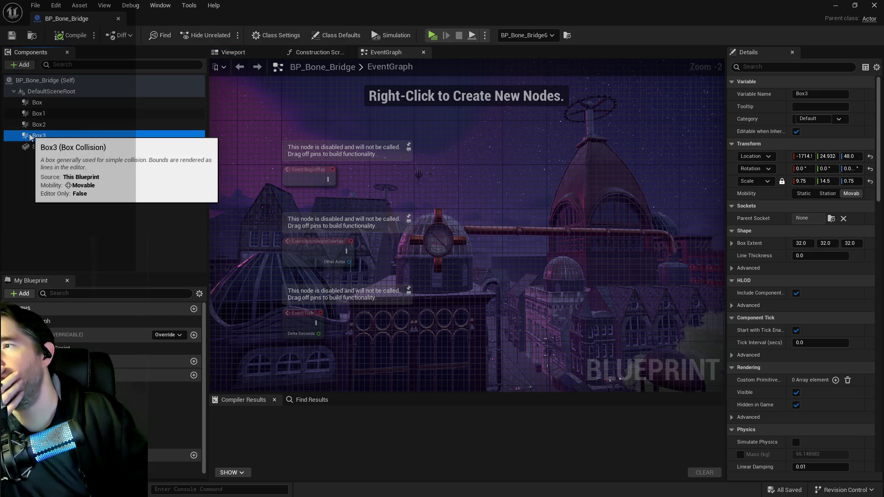
click(44, 147)
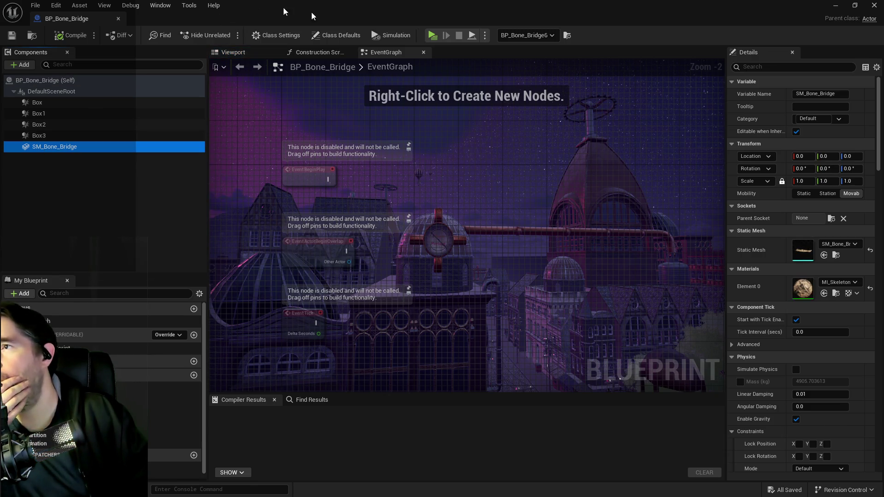
key(alt+Tab)
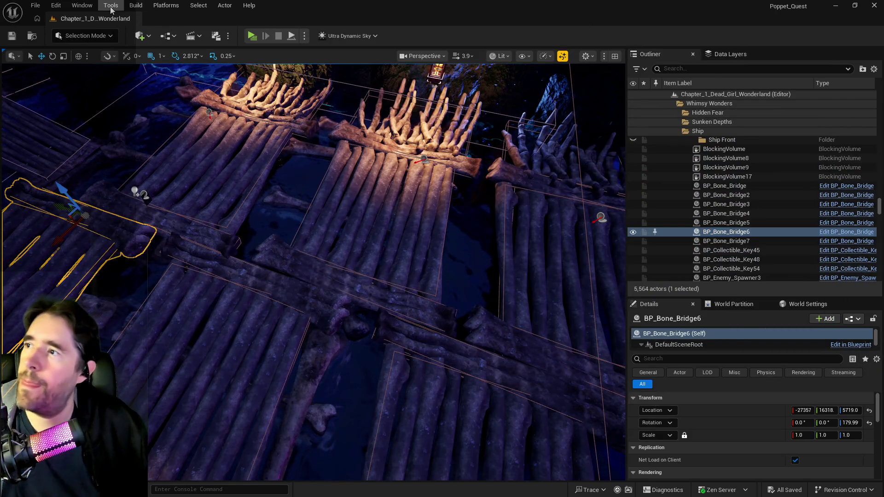
Step: Use Tools > Merge Actors to merge SM_Bone_Bridge with its four Box collision components
click(110, 5)
click(746, 393)
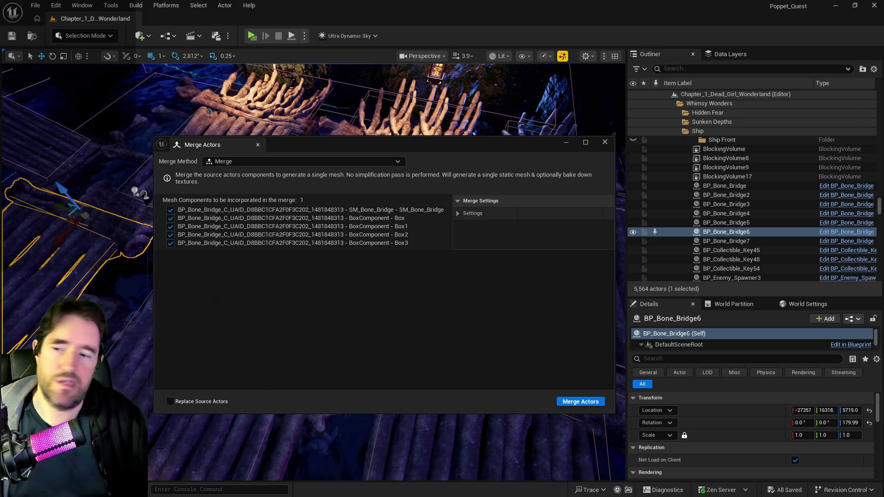
drag(391, 144, 772, 178)
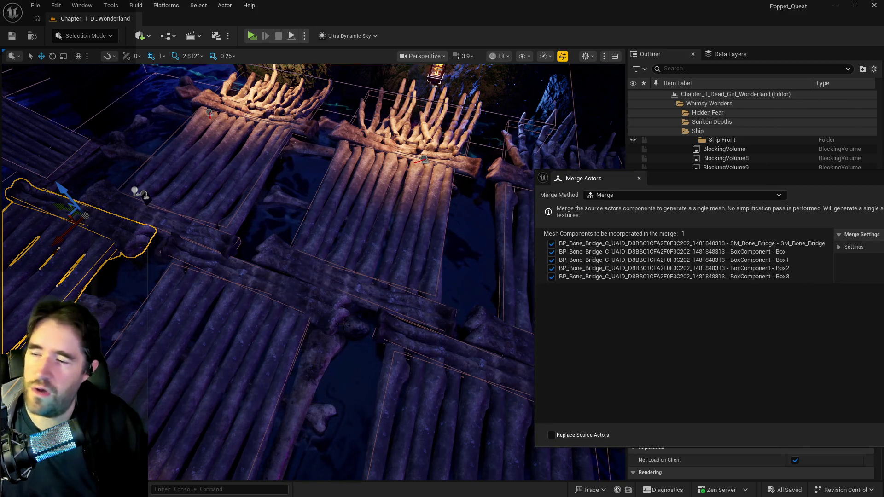
drag(694, 180, 313, 176)
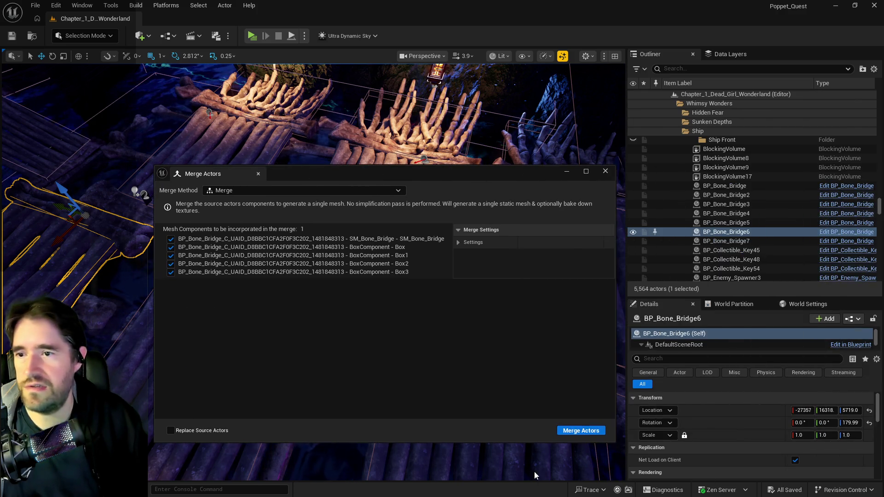
click(571, 431)
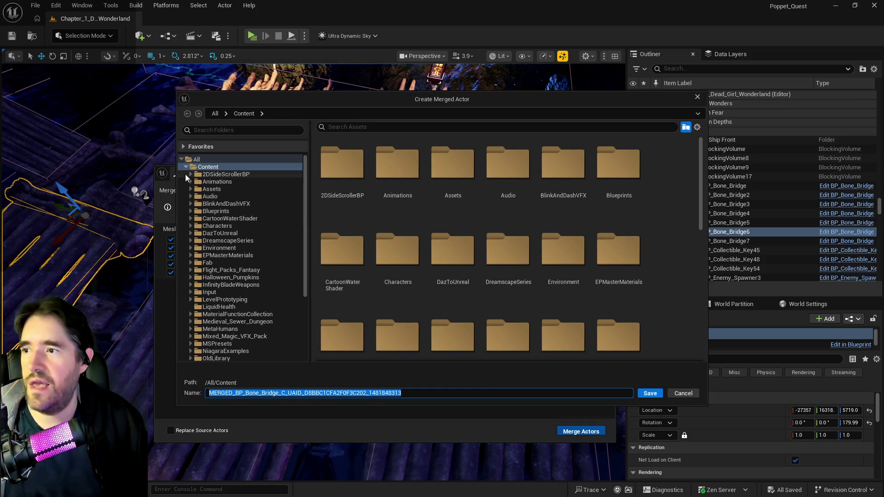
Step: Save the merged mesh as SM_Bone_Bridge_Extra_Collision under 2DSideScrollerBP/A/Sunken_Depths
double_click(187, 175)
scroll(201, 290, down, 3)
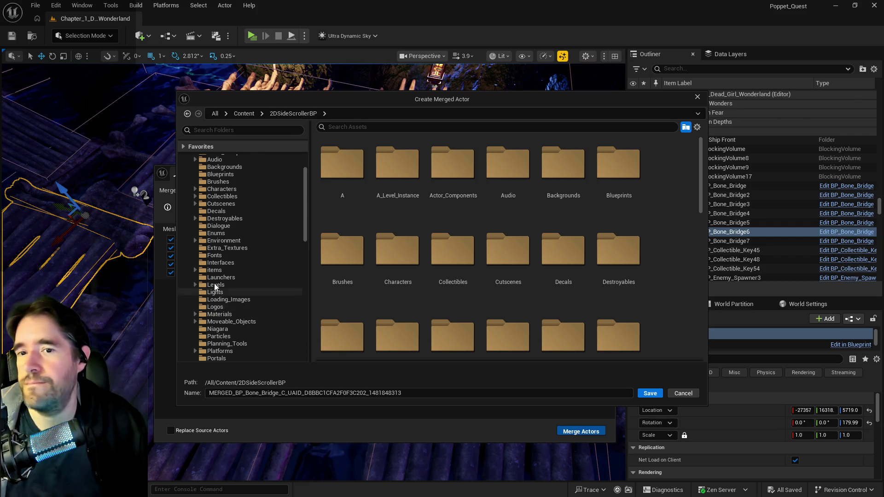
scroll(191, 246, up, 3)
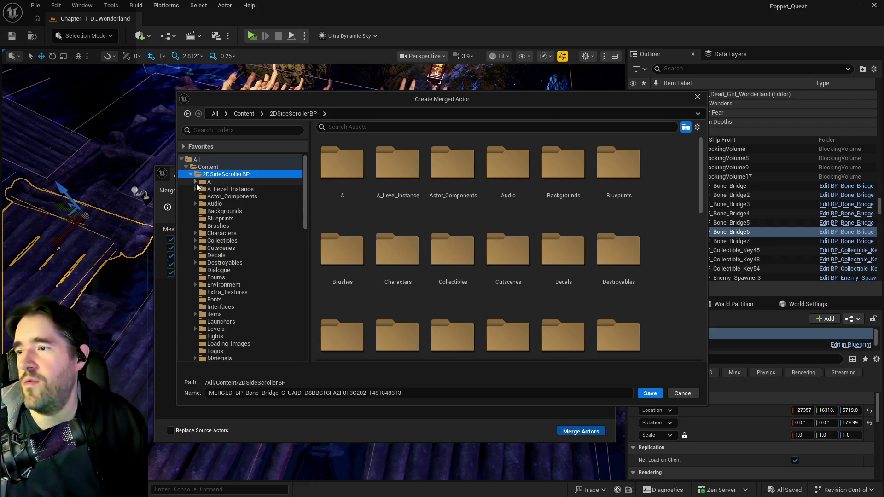
double_click(201, 214)
scroll(226, 295, down, 5)
scroll(225, 322, down, 2)
click(233, 299)
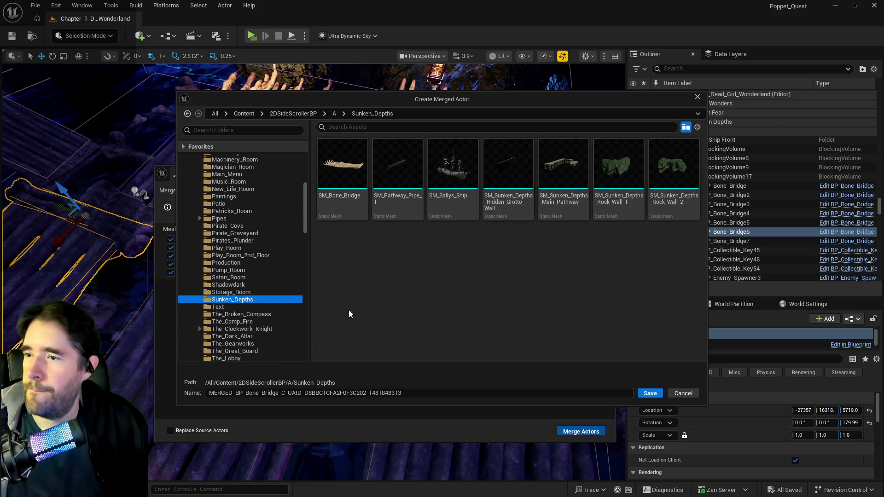
mouse_move(336, 175)
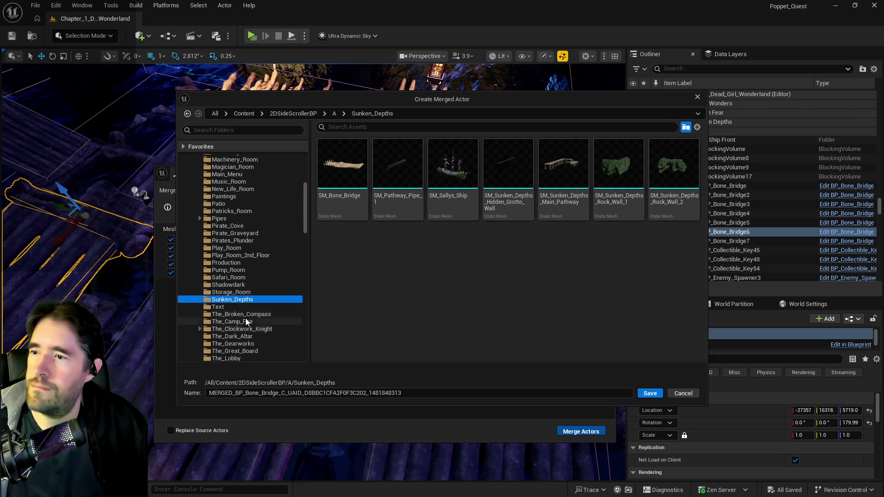
click(342, 170)
click(291, 393)
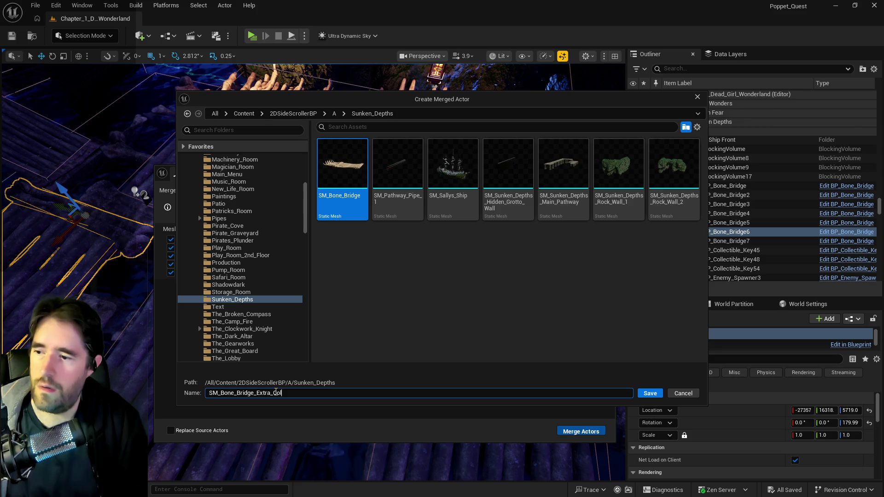
click(650, 395)
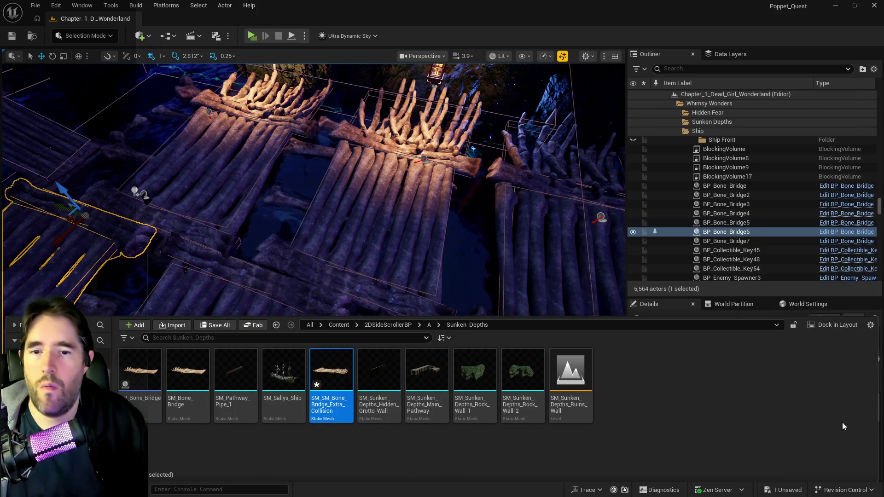
Step: Hide the Content Browser, find the SM_Bone_Bridge walkway in the viewport and open its mesh with Ctrl+E
key(ctrl+space)
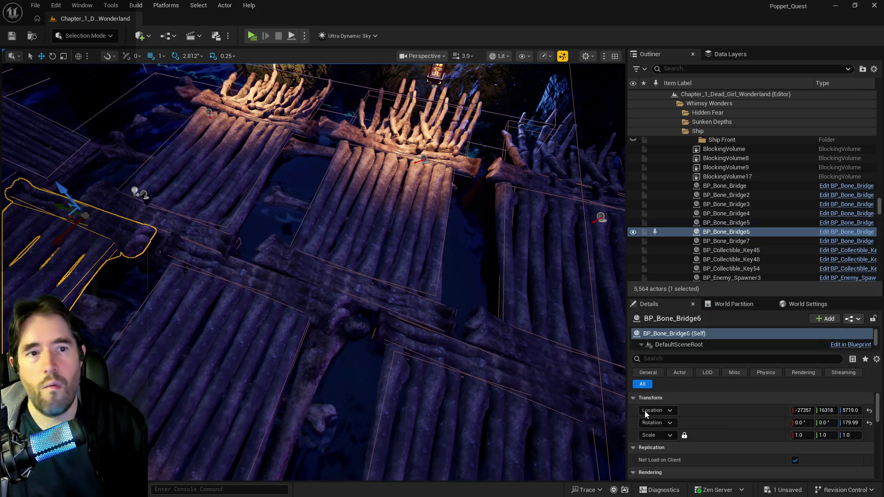
drag(491, 406, 356, 396)
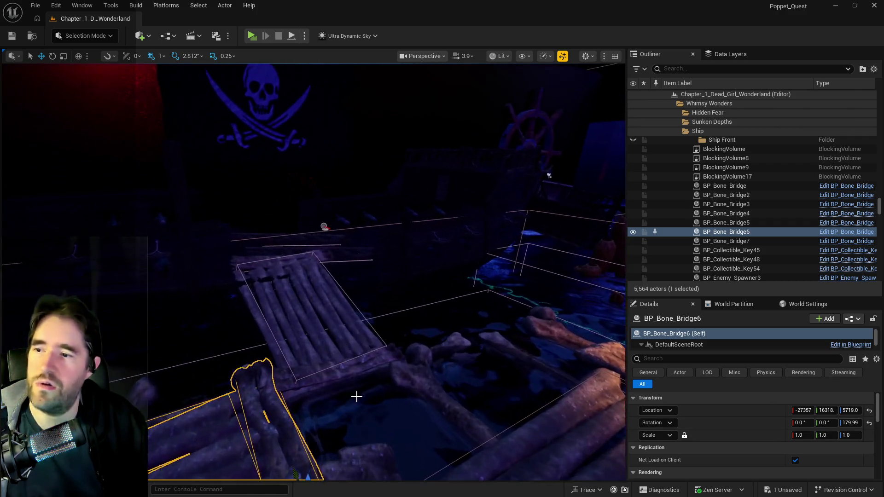
click(356, 394)
key(f)
mouse_move(313, 272)
mouse_down()
mouse_move(332, 364)
mouse_move(377, 352)
mouse_up()
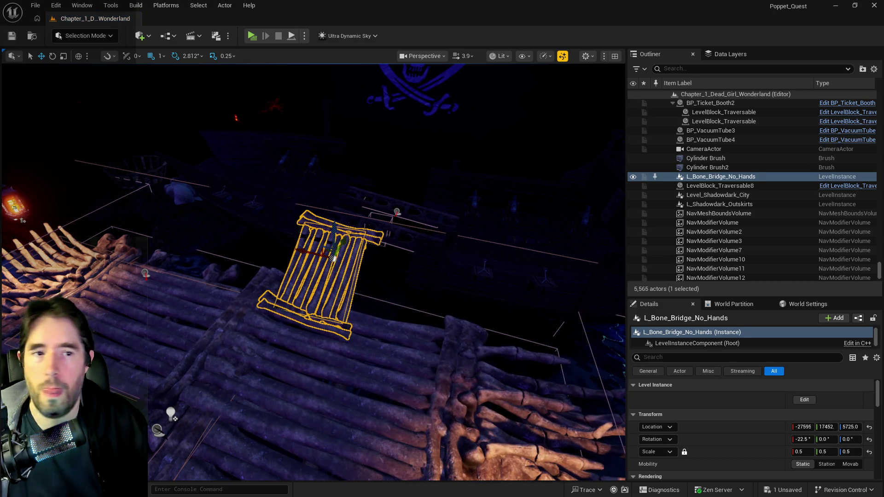
click(333, 259)
key(ctrl+e)
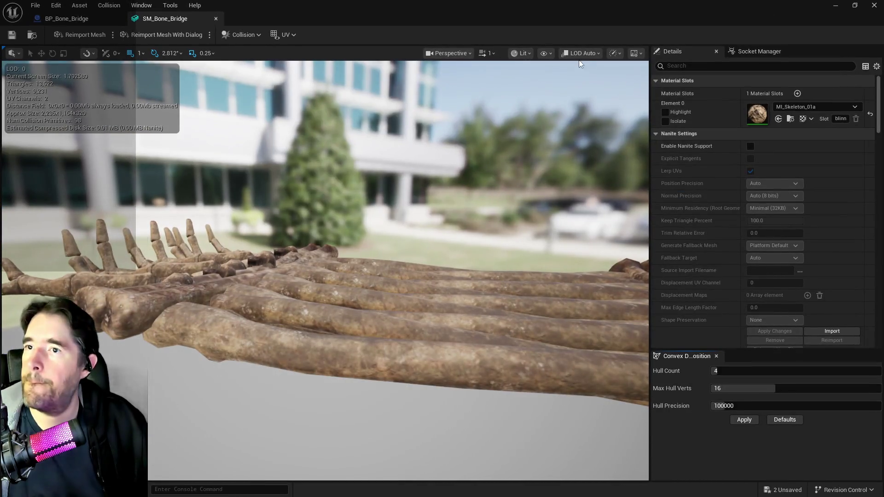
Step: Display Simple Collision on the merged bridge mesh, orbit around its green hulls, then shrink the editor
click(545, 54)
click(548, 220)
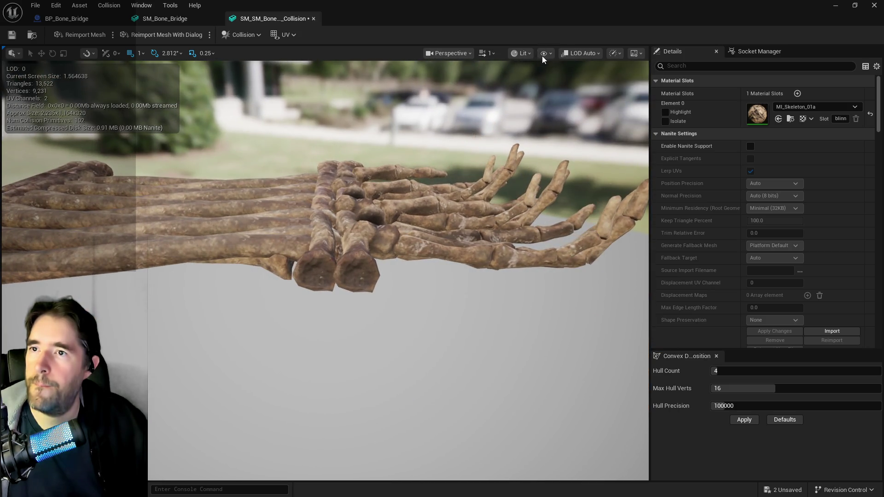
click(544, 53)
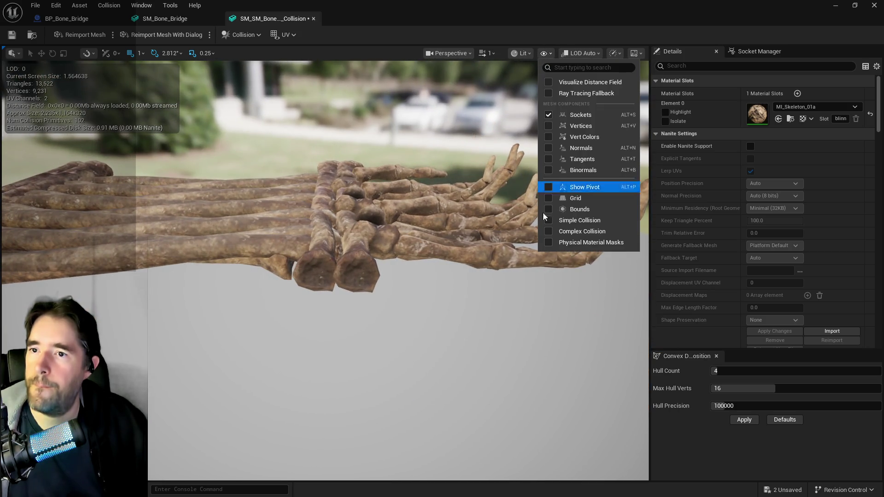
click(549, 221)
mouse_move(448, 242)
mouse_down()
mouse_move(456, 180)
mouse_move(455, 235)
mouse_move(529, 256)
mouse_up()
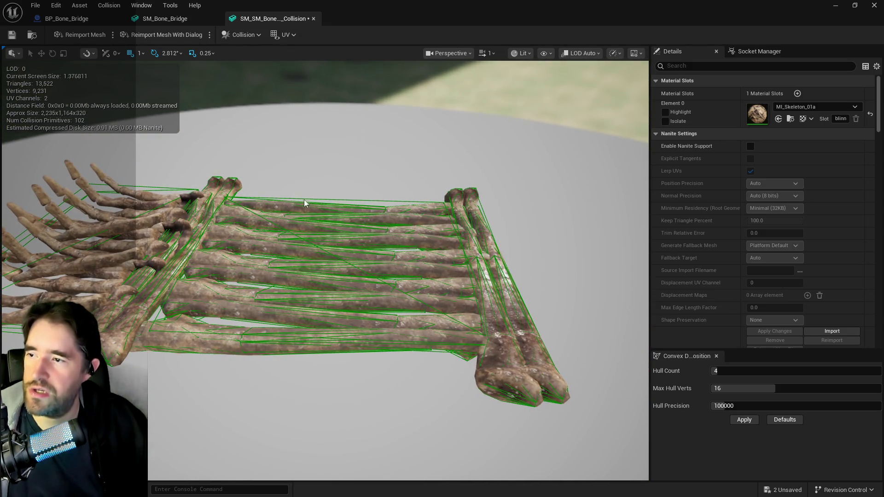
drag(304, 203, 283, 182)
mouse_move(446, 129)
mouse_down()
mouse_move(448, 147)
mouse_move(445, 130)
mouse_up()
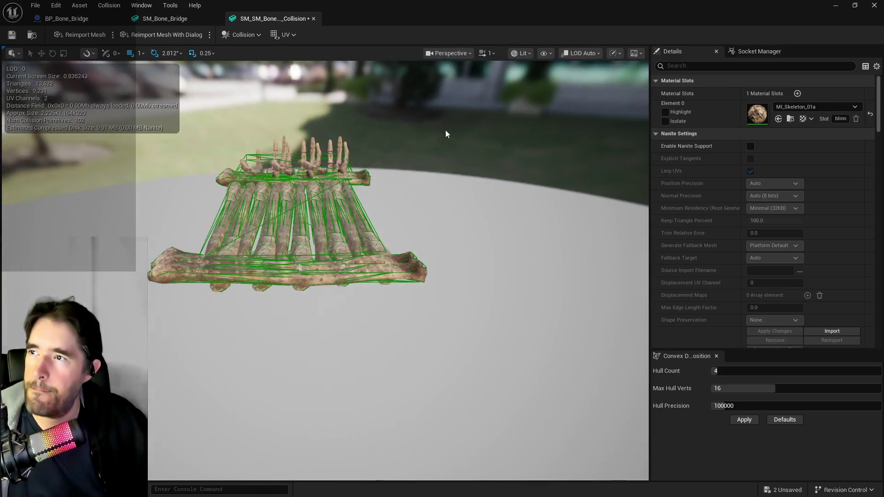
drag(297, 21, 555, 57)
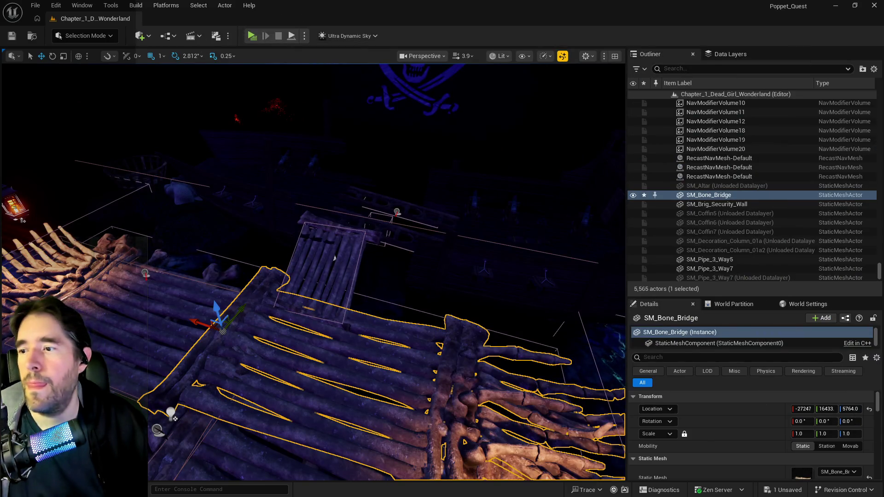
Step: Undo the last edit and drag the new SM_SM_Bone_Bridge_Extra_Collision mesh into the level
drag(399, 293, 414, 323)
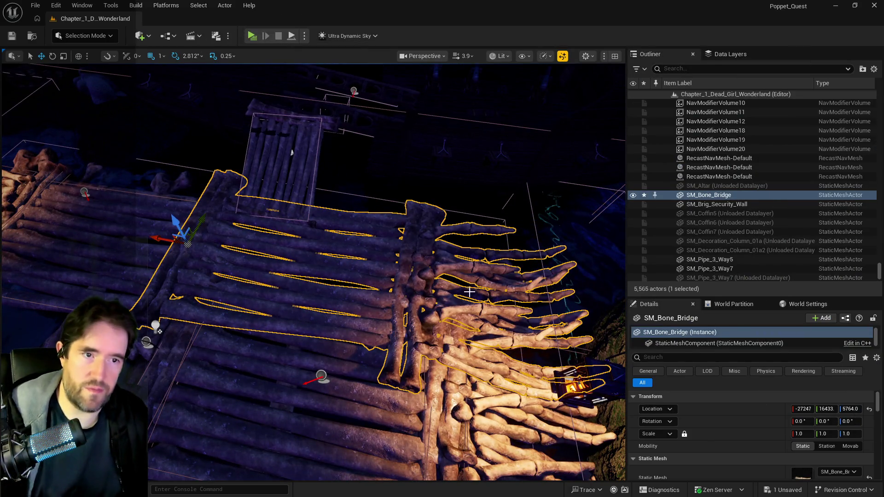
key(ctrl+z)
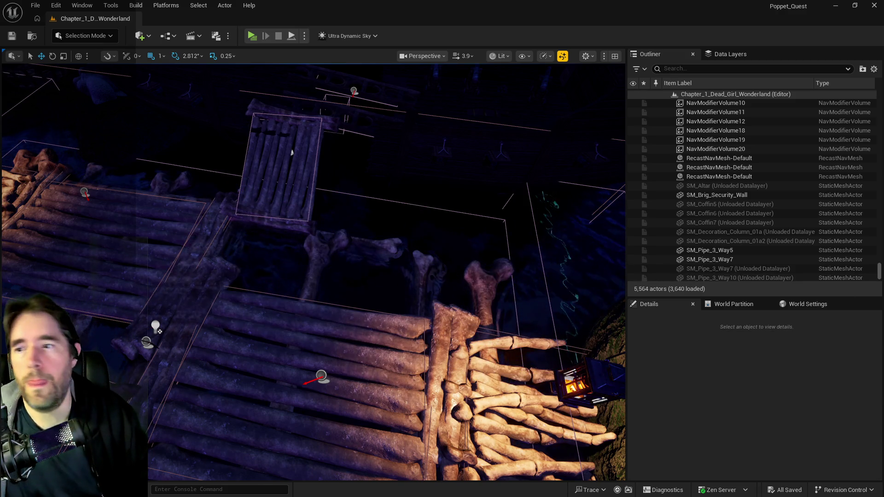
key(Left)
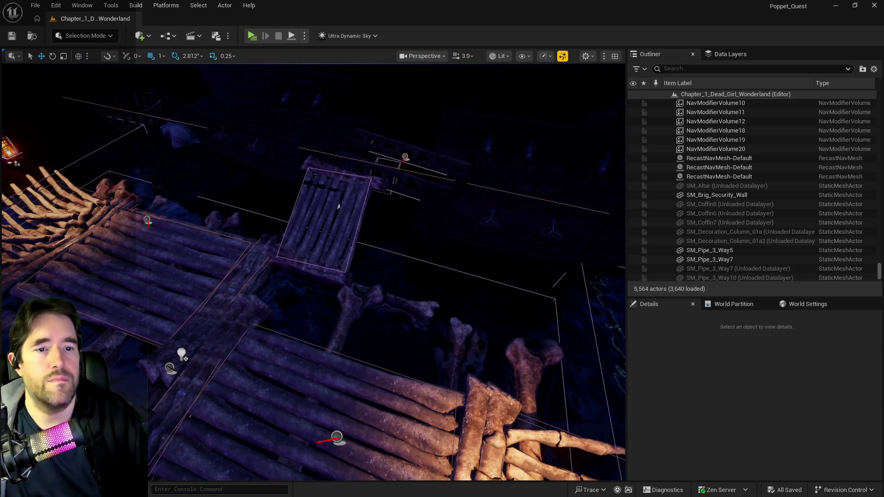
drag(46, 258, 319, 346)
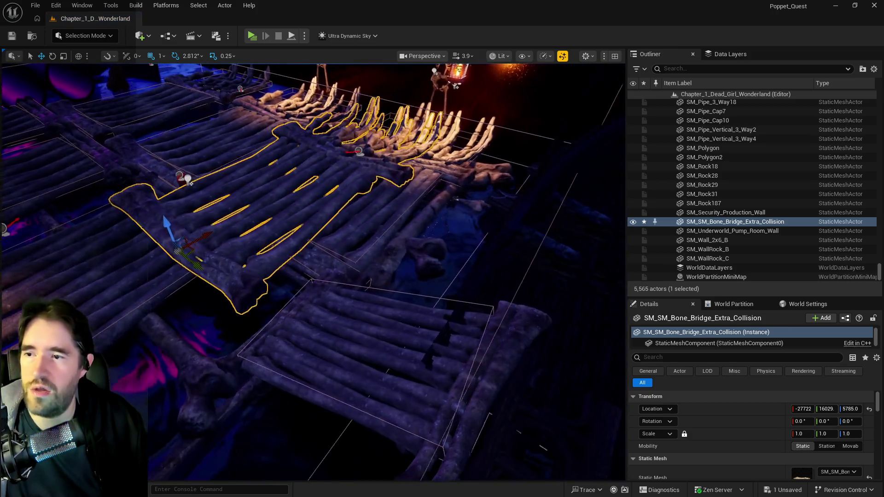
Step: Copy BP_Bone_Bridge6's Location and paste it onto the new collision bridge mesh
click(410, 216)
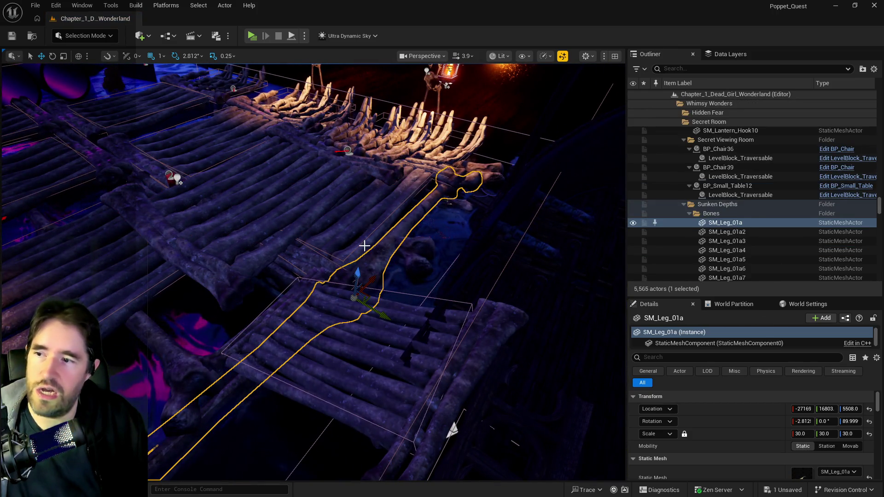
click(365, 246)
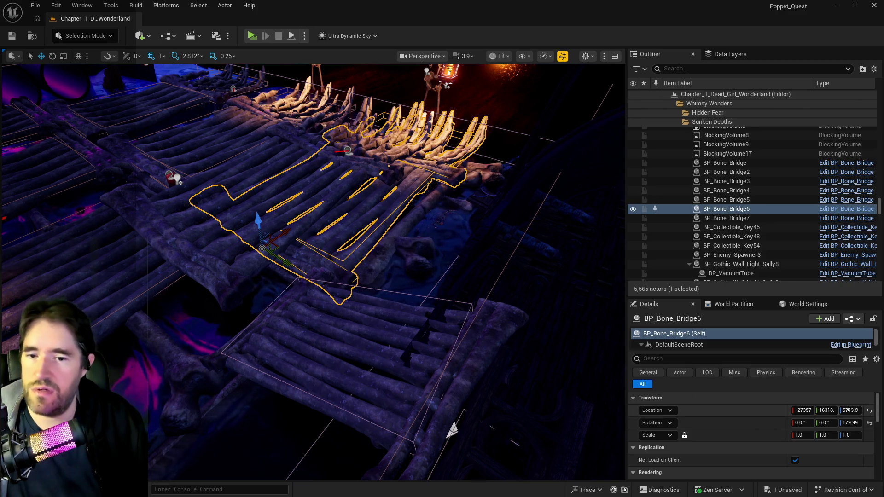
right_click(723, 410)
click(753, 429)
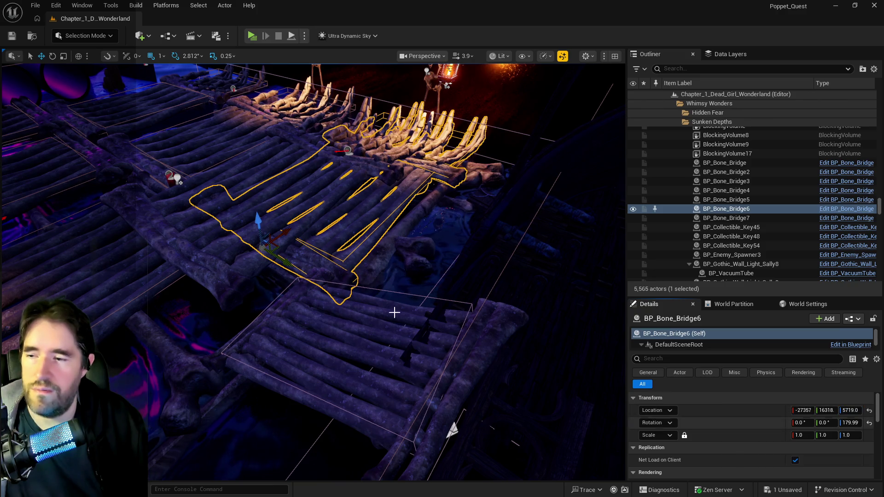
click(276, 207)
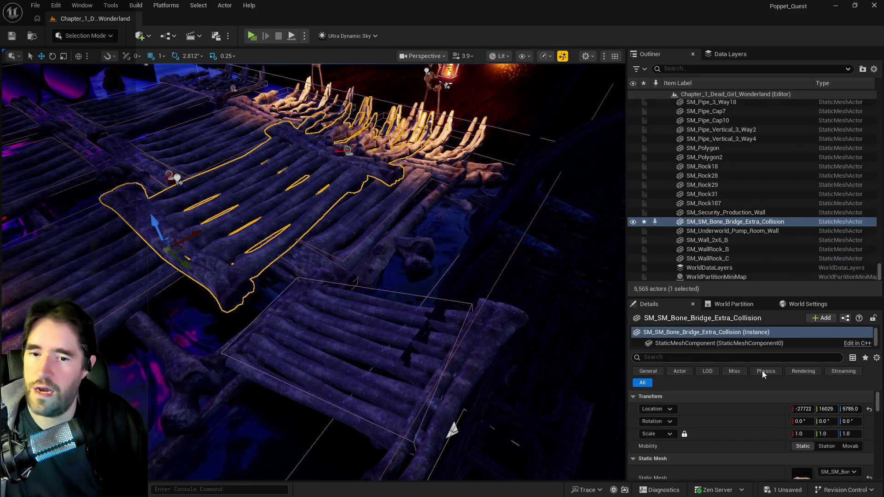
right_click(720, 405)
click(738, 443)
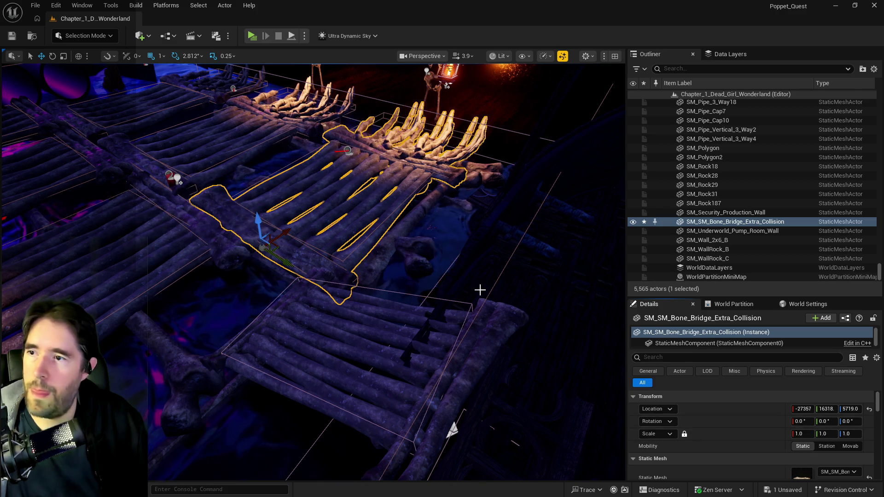
Step: Delete BP_Bone_Bridge6 and frame the view on the new collision bridge mesh
click(393, 234)
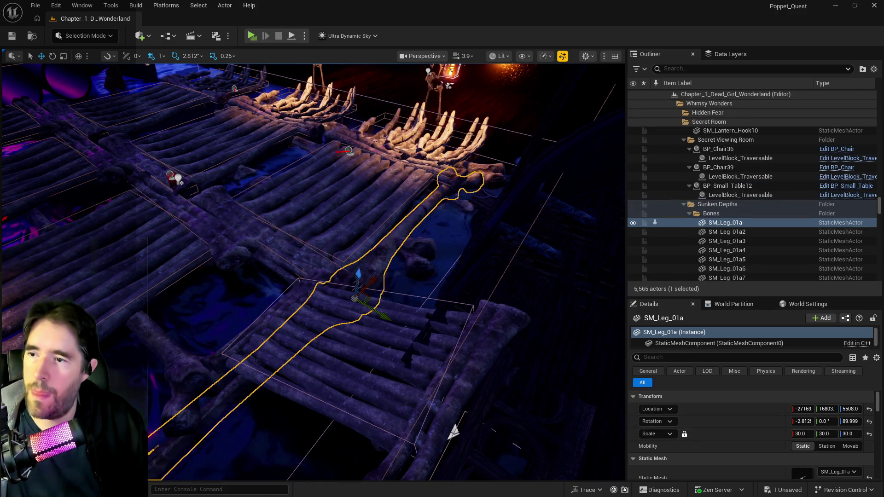
click(385, 232)
click(388, 232)
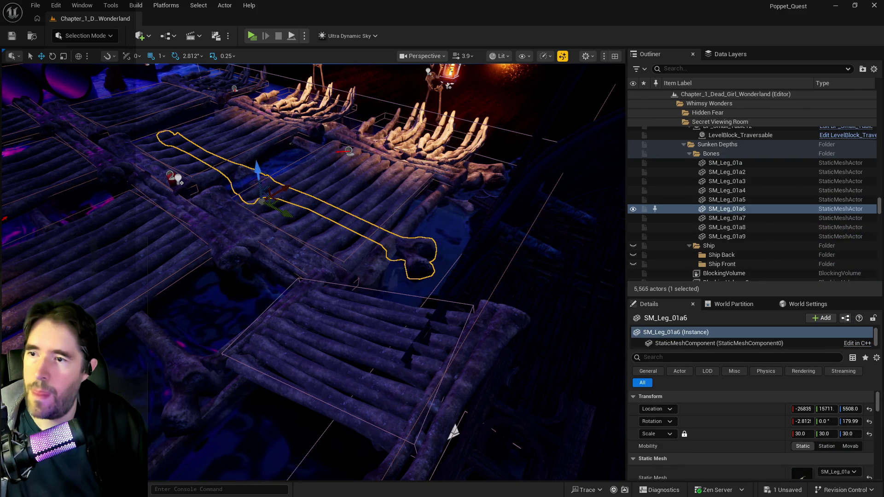
click(400, 217)
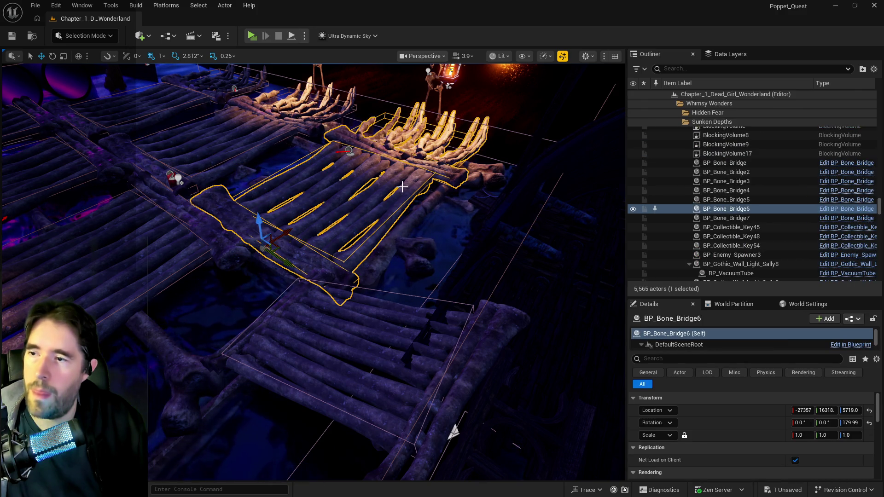
key(Delete)
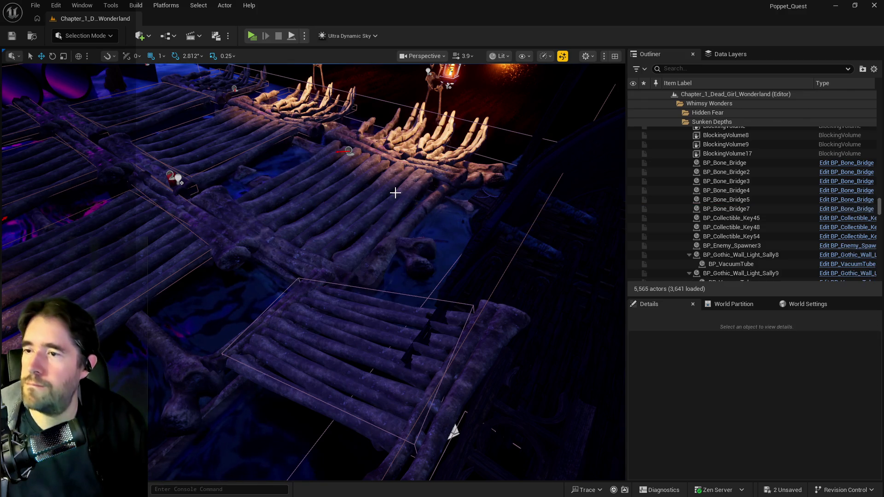
click(394, 198)
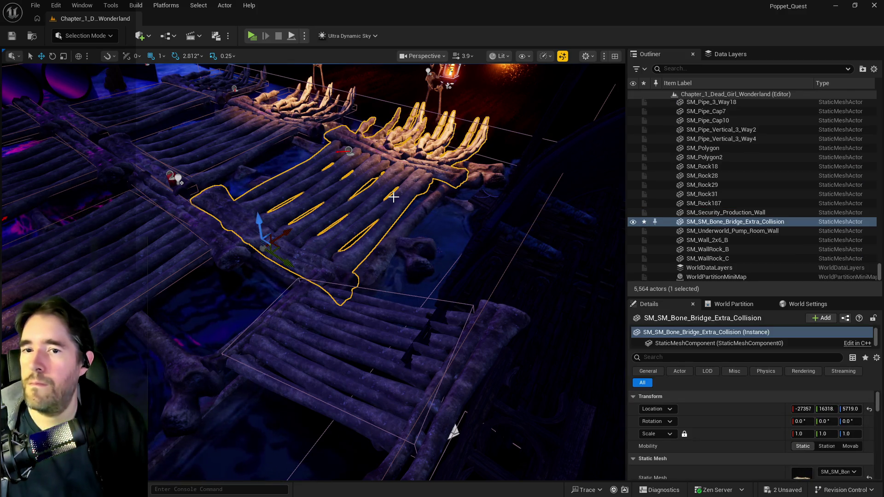
drag(302, 241, 334, 244)
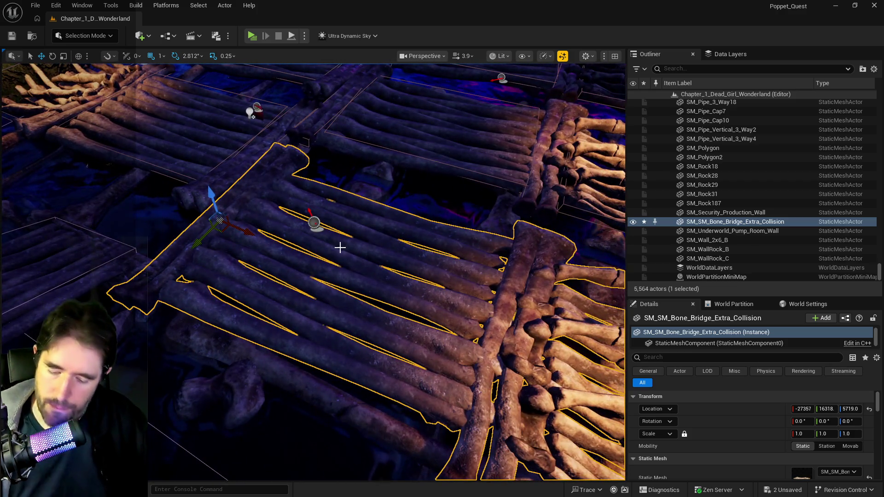
double_click(689, 223)
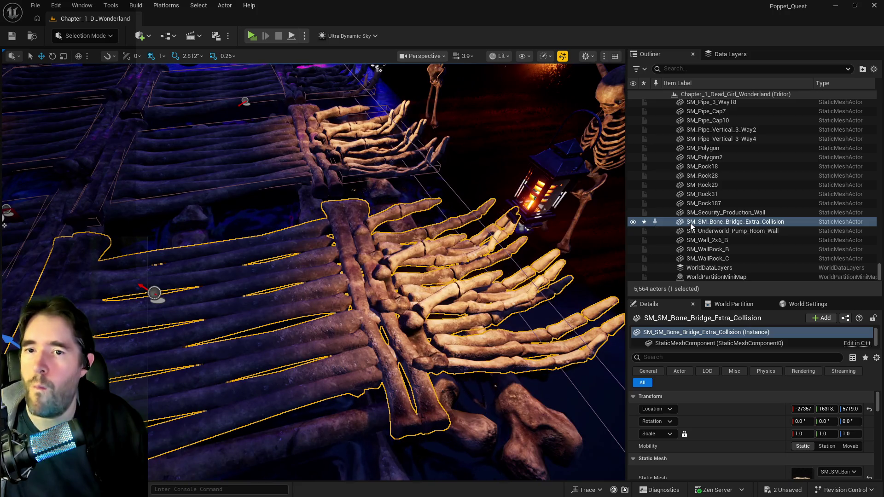
Step: Move the new bridge mesh into the Sunken Depths outliner folder and look over its placement
right_click(690, 223)
mouse_move(532, 438)
text(sunken)
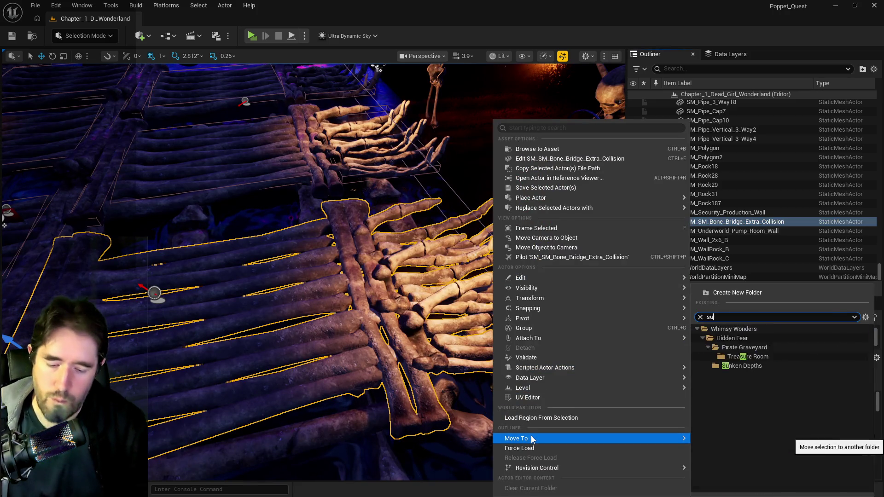
click(737, 488)
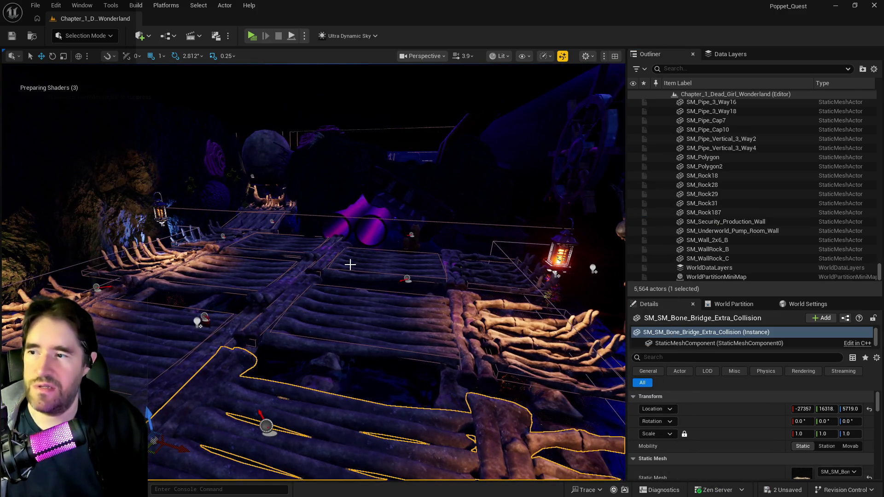
drag(164, 266, 163, 267)
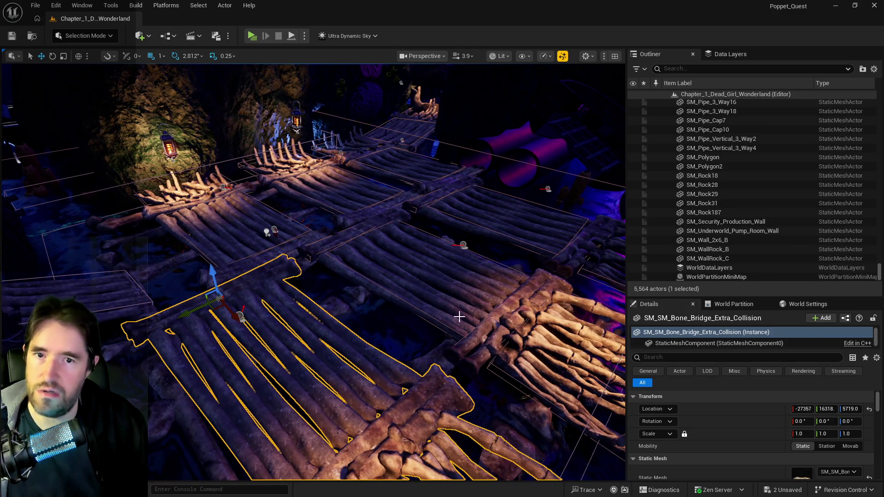
drag(164, 267, 164, 266)
drag(575, 223, 576, 224)
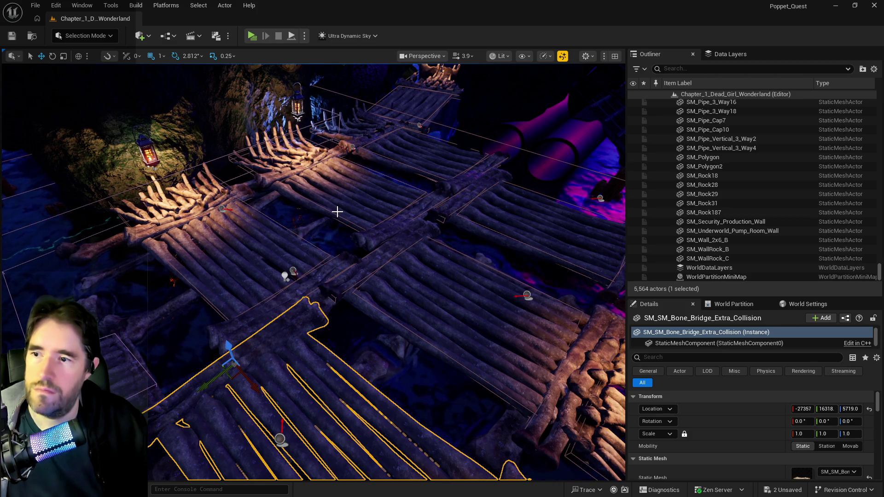
drag(369, 280, 378, 286)
Step: Filter Data Layers by 'sun' and add the mesh to DL_C2_The_Sunken_Depths
click(721, 55)
click(699, 72)
text(sun)
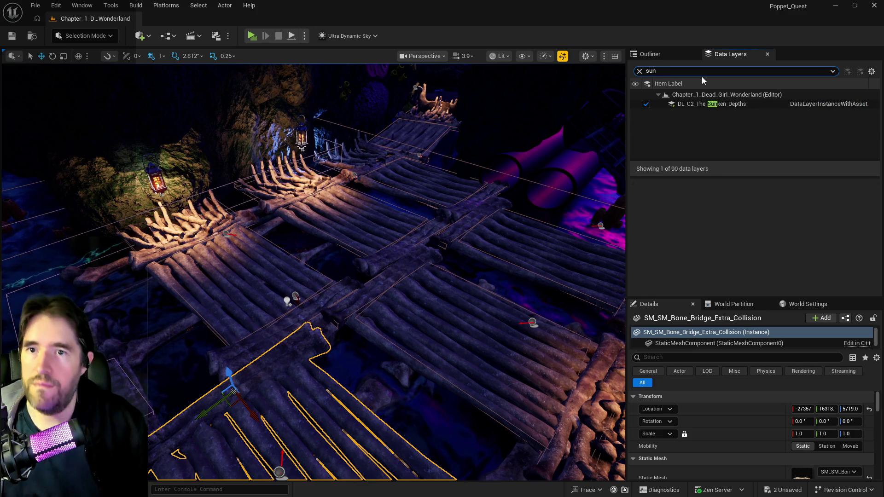
right_click(723, 104)
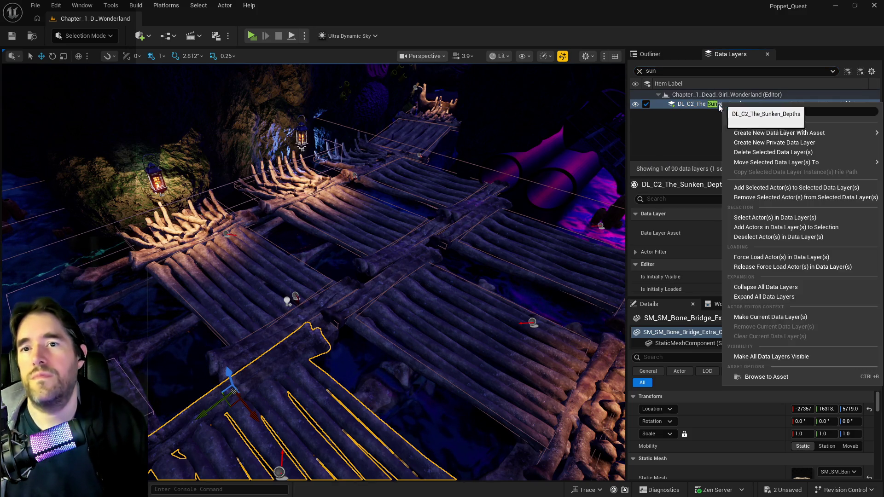
click(746, 188)
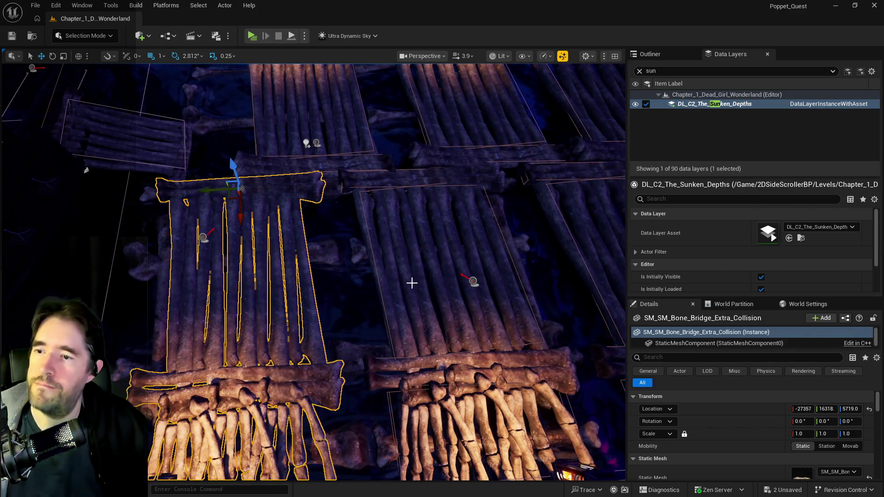
Step: Check the neighbouring BP_Bone_Bridge5's context options, then reselect the new collision bridge mesh
click(419, 284)
right_click(421, 285)
mouse_move(529, 338)
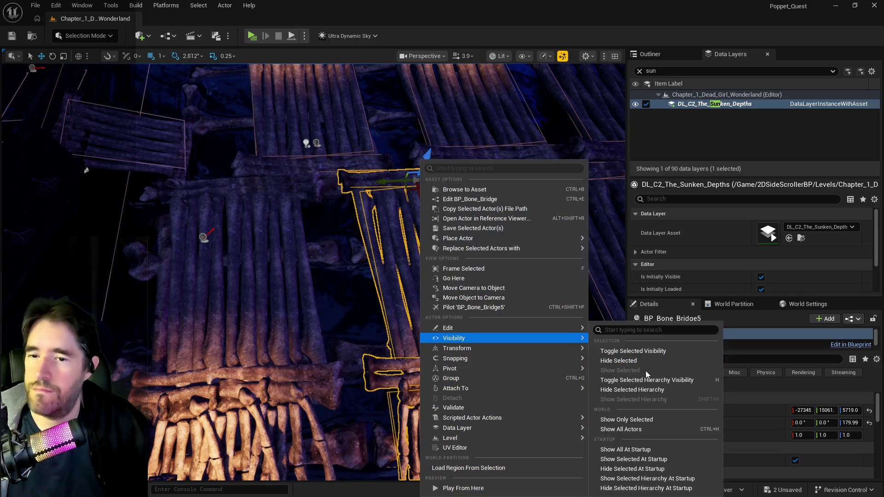
right_click(777, 407)
click(762, 447)
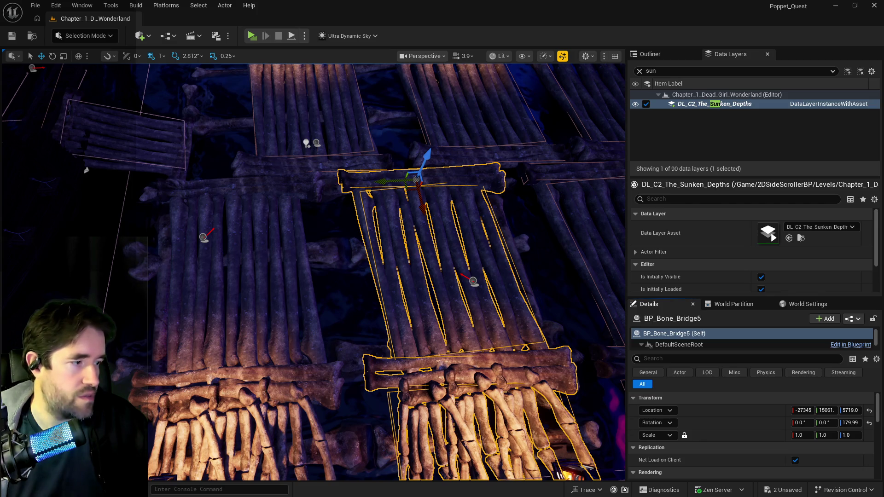
click(276, 346)
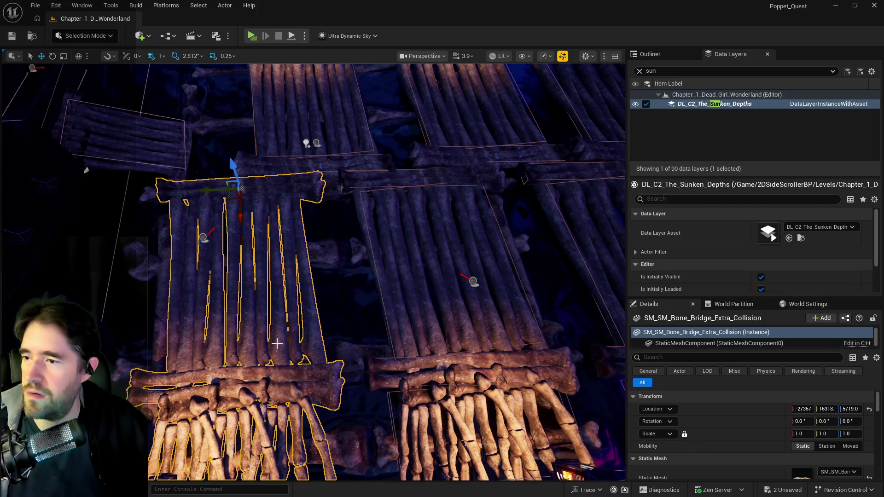
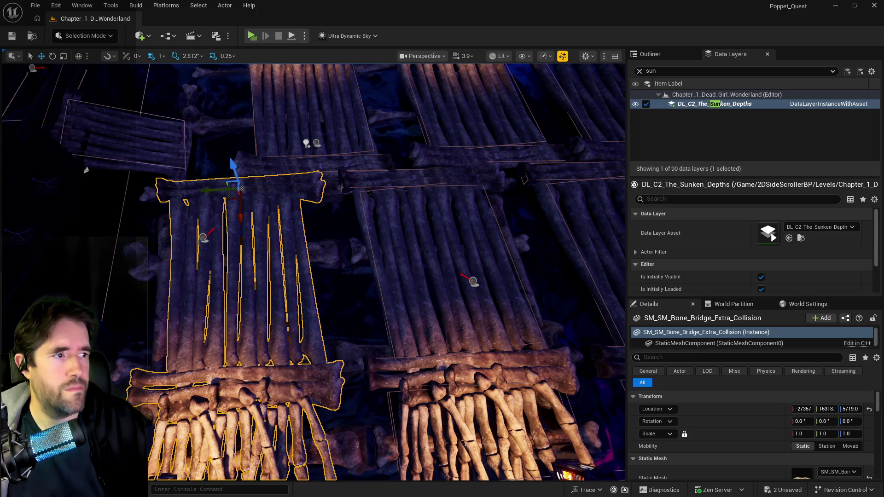
Step: Select the centre bone bridge BP_Bone_Bridge5 and clear the sun filter from the Data Layers search
drag(355, 339, 330, 376)
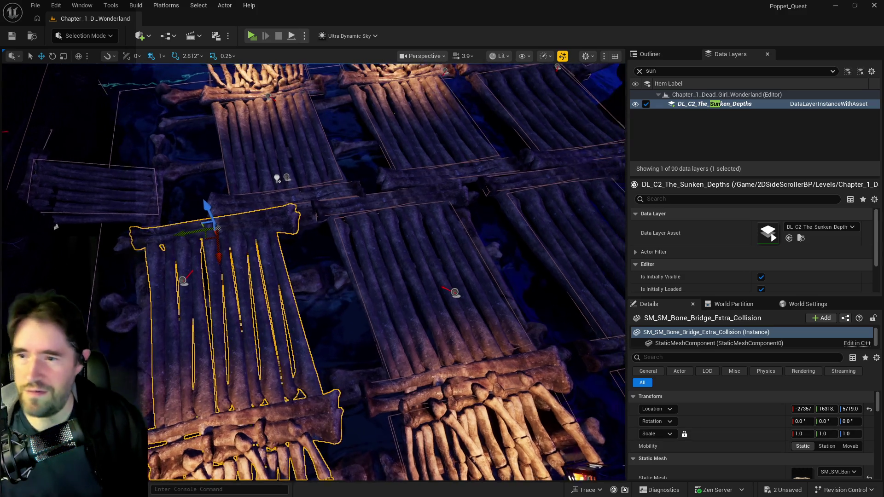
click(369, 340)
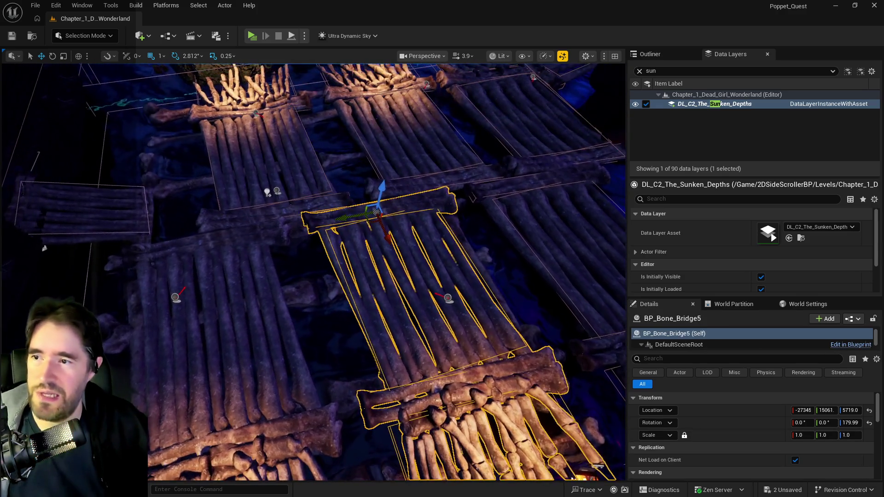
mouse_move(597, 108)
mouse_down()
mouse_move(590, 92)
mouse_move(596, 107)
mouse_up()
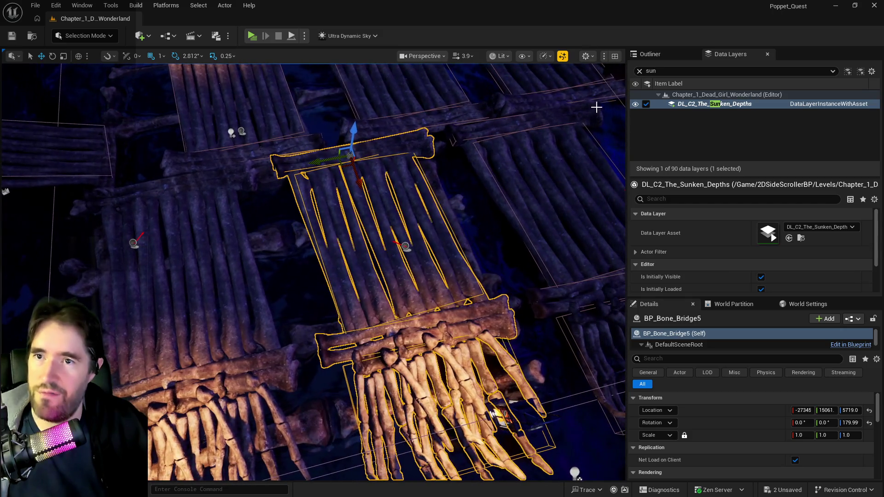
click(639, 71)
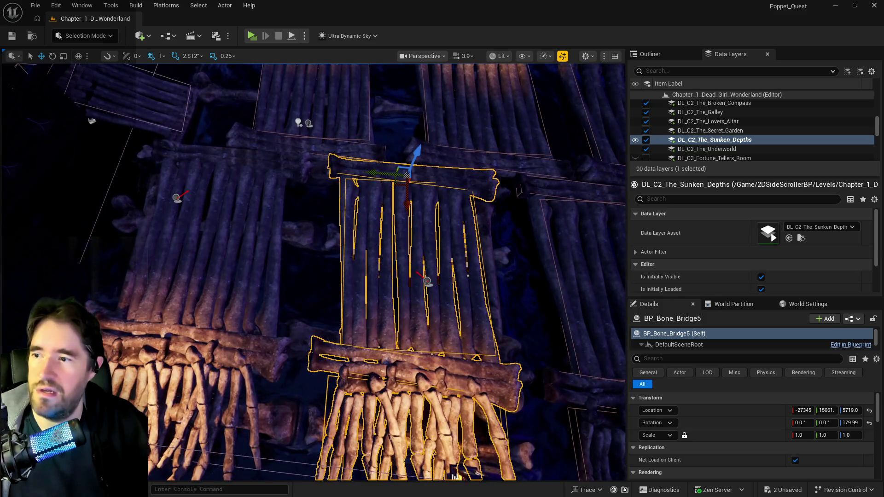
Step: Copy the left bridge mesh's transform, delete BP_Bone_Bridge5, and Alt-drag a duplicate of the left bridge
click(244, 275)
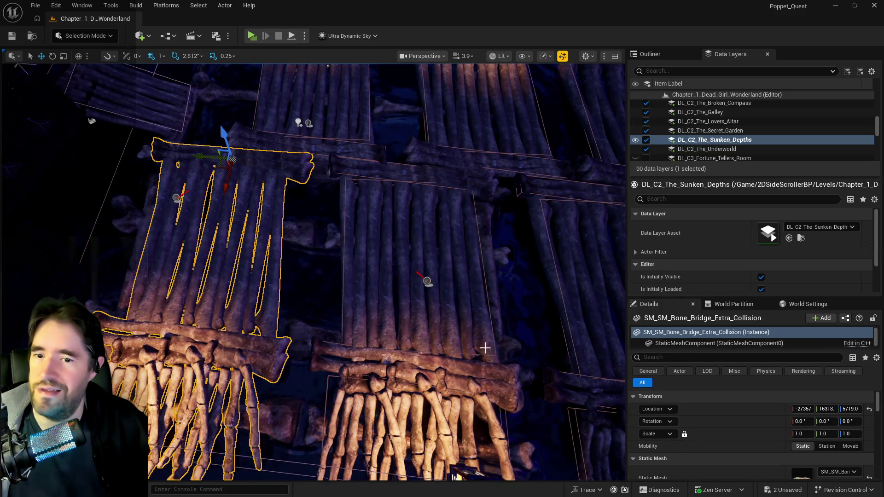
right_click(729, 409)
click(746, 446)
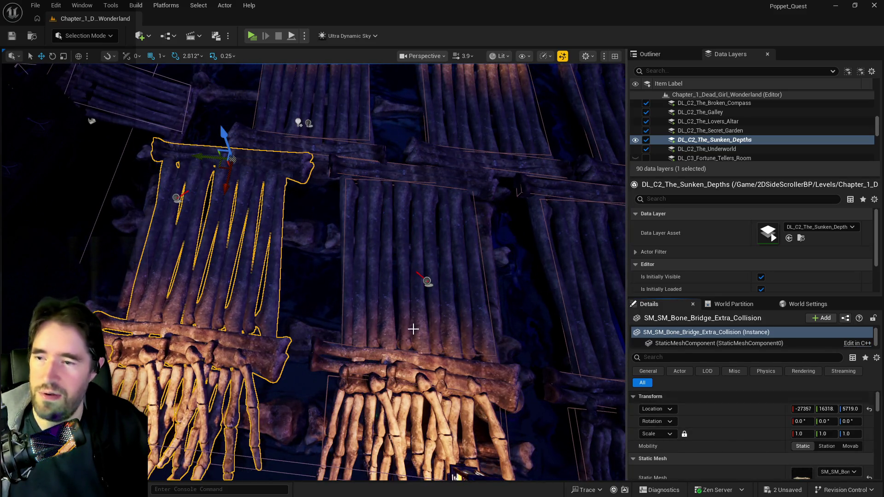
click(413, 328)
key(Delete)
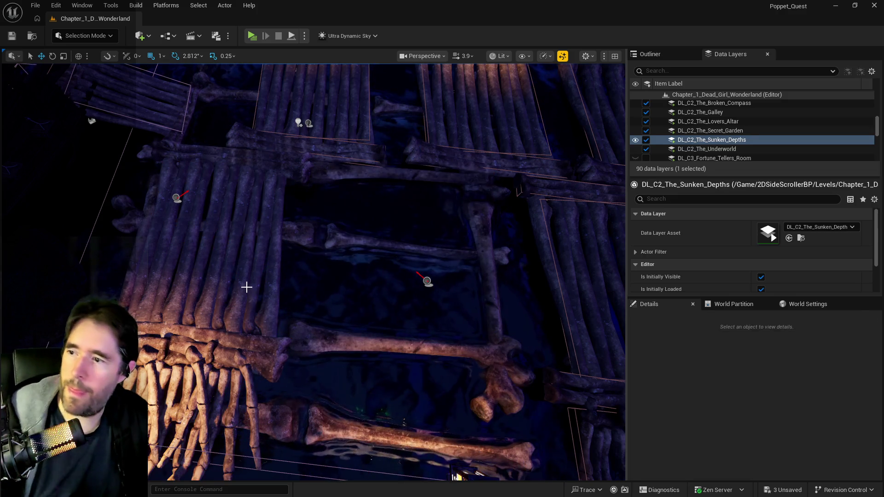
click(223, 299)
drag(201, 161, 286, 161)
Step: Paste the copied transform onto Extra_Collision2 and drag it into the middle gap
click(661, 54)
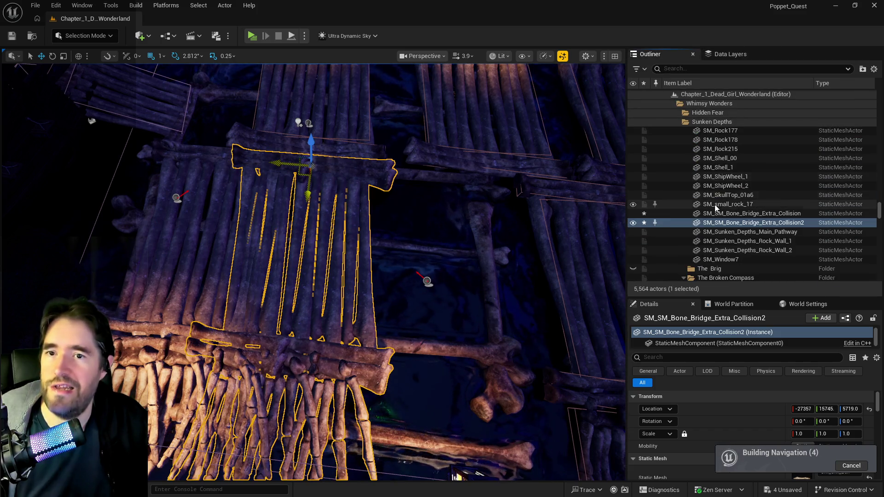
right_click(728, 222)
click(759, 398)
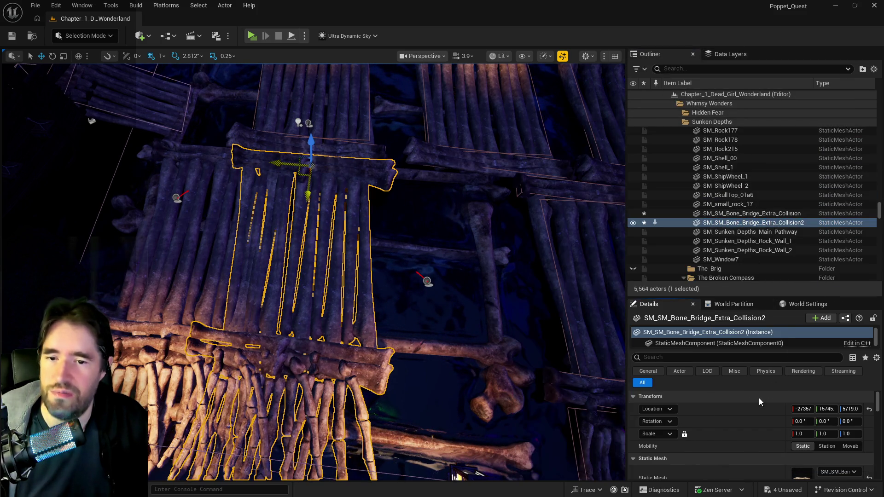
right_click(759, 398)
click(677, 461)
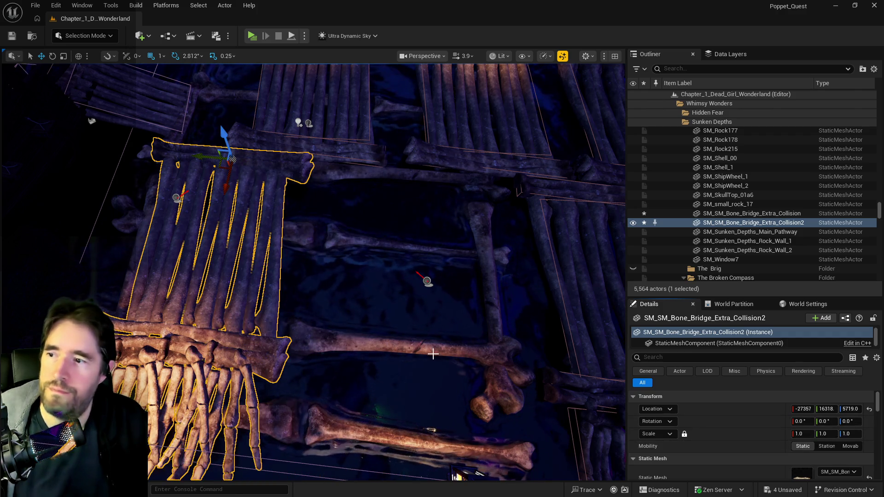
drag(201, 159, 371, 184)
Step: Nudge Extra_Collision2 into alignment, check the fit, and select the first Extra_Collision bridge
scroll(371, 184, down, 4)
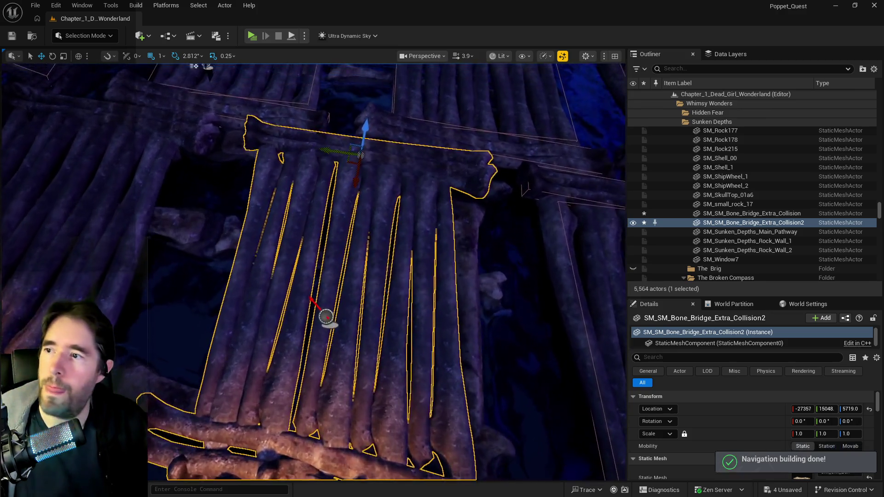
scroll(308, 173, down, 5)
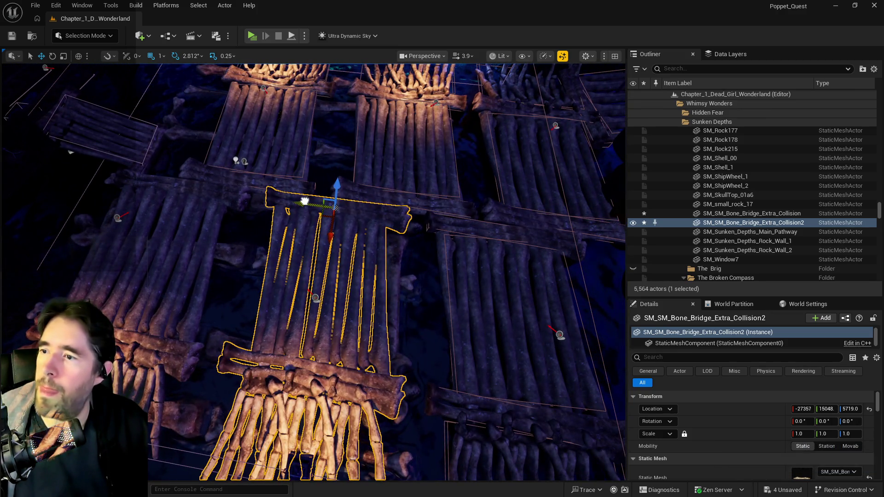
drag(305, 201, 305, 201)
scroll(305, 201, down, 4)
mouse_move(313, 272)
mouse_down()
mouse_move(276, 281)
mouse_move(308, 262)
mouse_up()
drag(164, 271, 143, 286)
click(216, 369)
drag(217, 369, 230, 354)
mouse_move(255, 308)
mouse_down()
mouse_move(258, 296)
mouse_move(431, 427)
mouse_up()
Step: Turn the new bridge copy a quarter turn and slide it toward the small bridge
key(f)
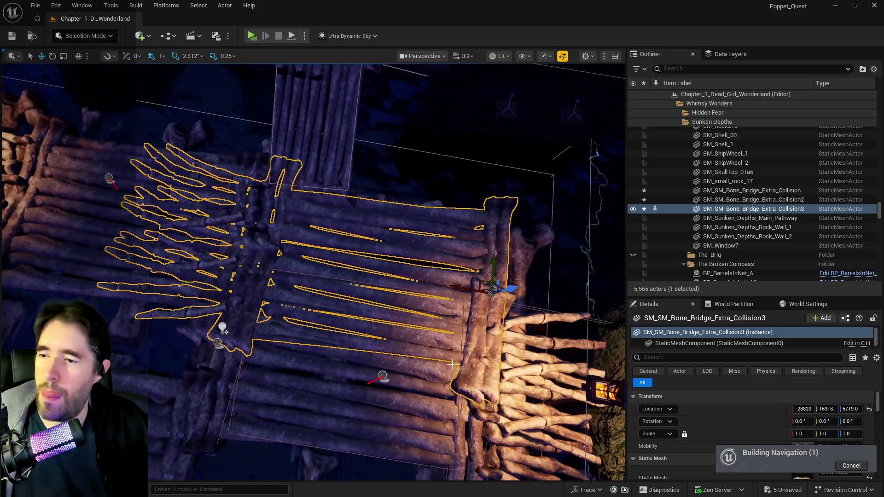
key(e)
mouse_move(446, 305)
mouse_down()
mouse_move(441, 279)
mouse_move(492, 241)
mouse_up()
mouse_move(441, 267)
mouse_down()
mouse_move(414, 286)
mouse_move(440, 267)
mouse_up()
key(w)
mouse_move(482, 231)
mouse_down()
mouse_move(468, 250)
mouse_move(351, 289)
mouse_move(375, 283)
mouse_up()
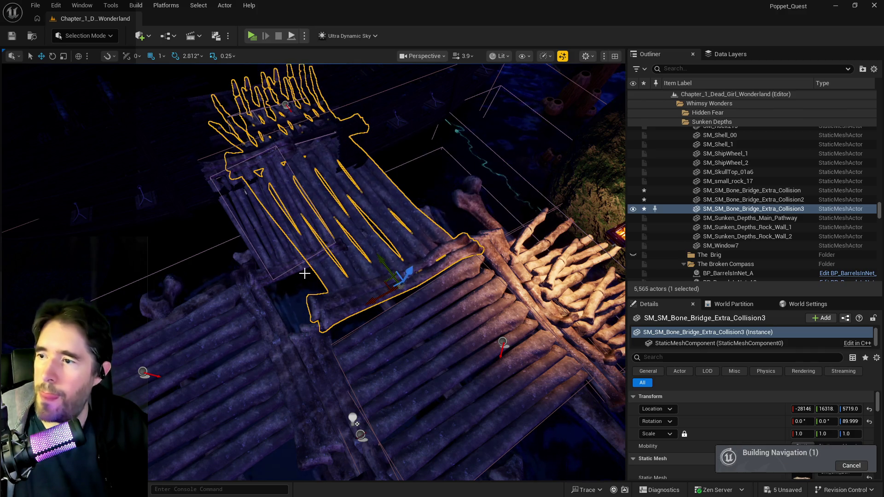
Step: Delete L_Bone_Bridge_No_Hands and set the bridge copy's uniform scale to 0.8
click(293, 270)
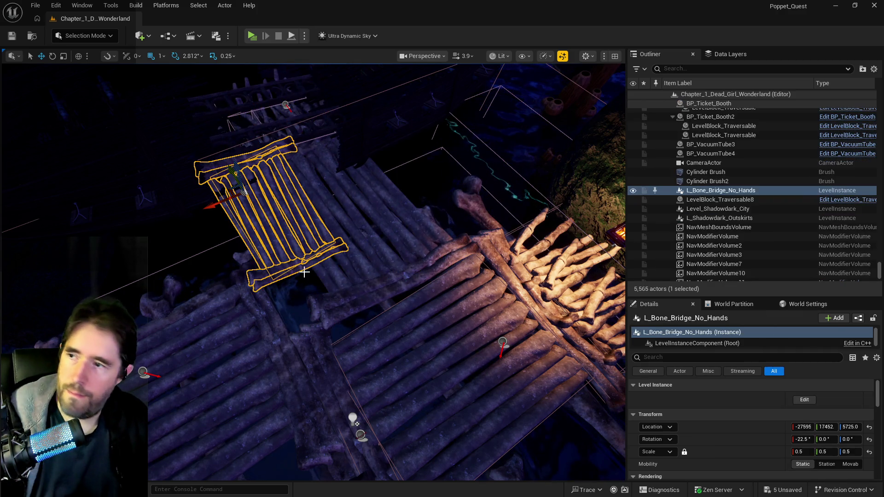
key(Delete)
click(304, 272)
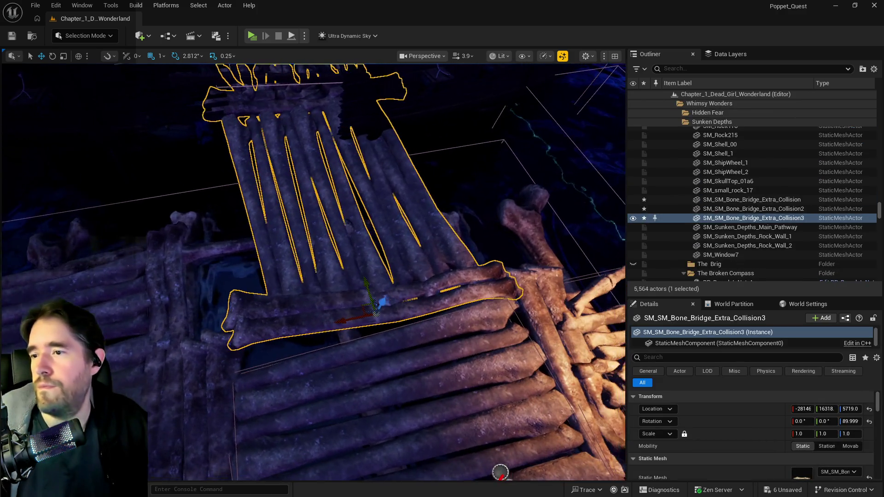
key(f)
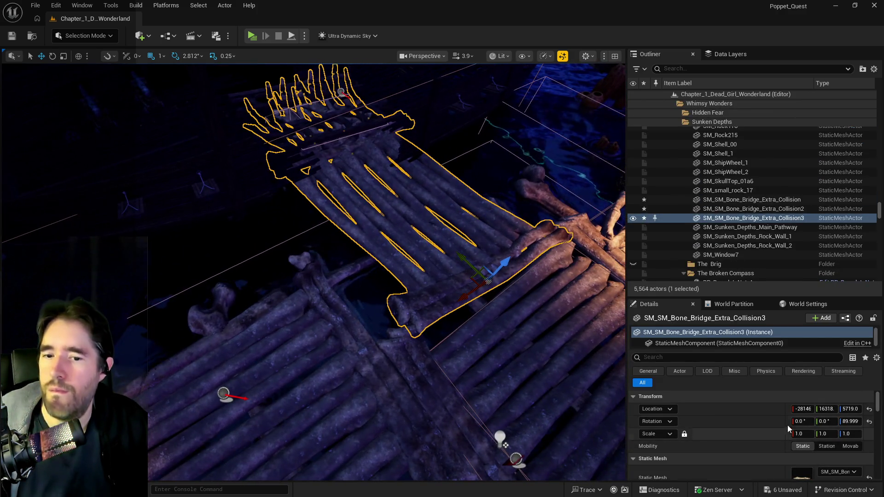
click(803, 433)
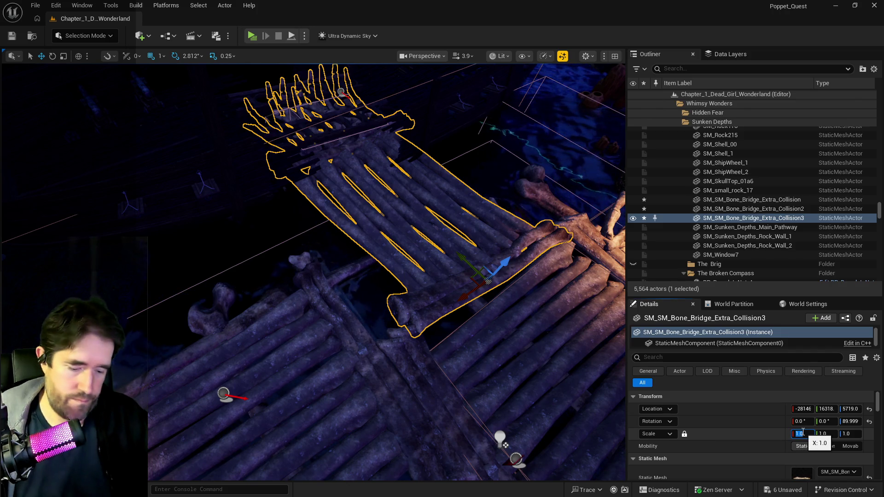
text(5)
key(Return)
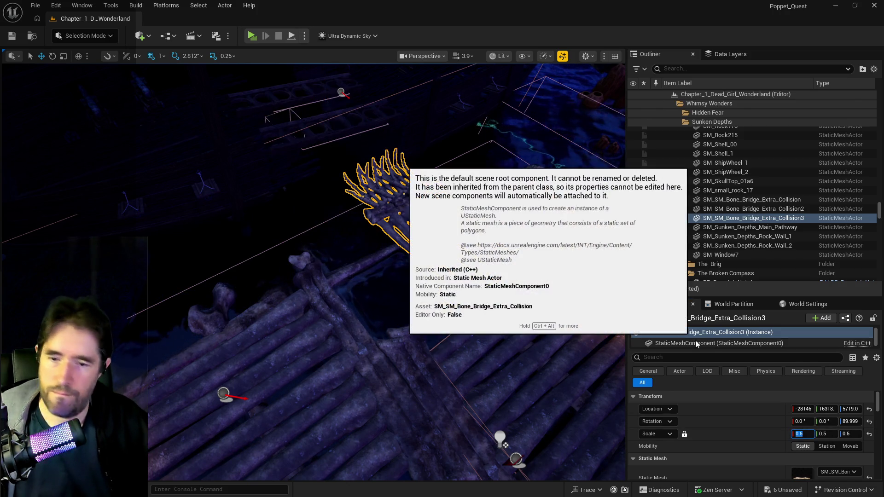
text(.8)
key(Return)
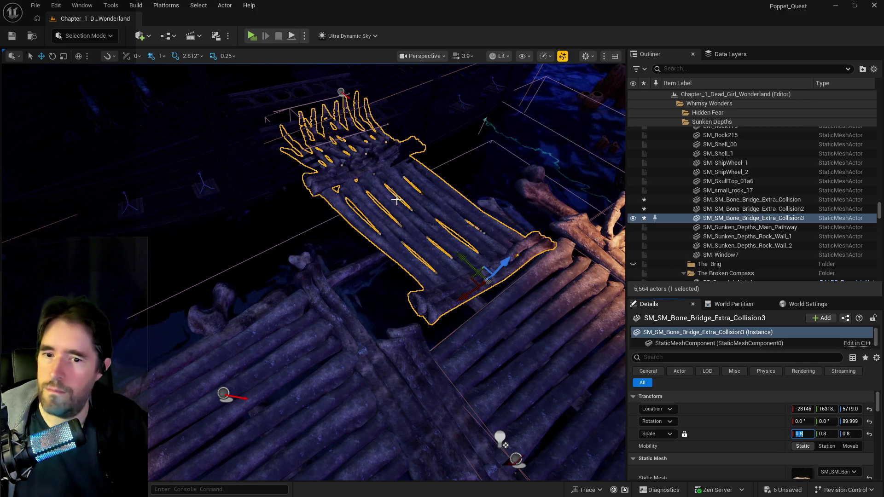
Step: Turn the bridge so it slopes upward, and raise it toward the far walkway
key(e)
mouse_move(479, 203)
mouse_down()
mouse_move(535, 198)
mouse_move(545, 216)
mouse_up()
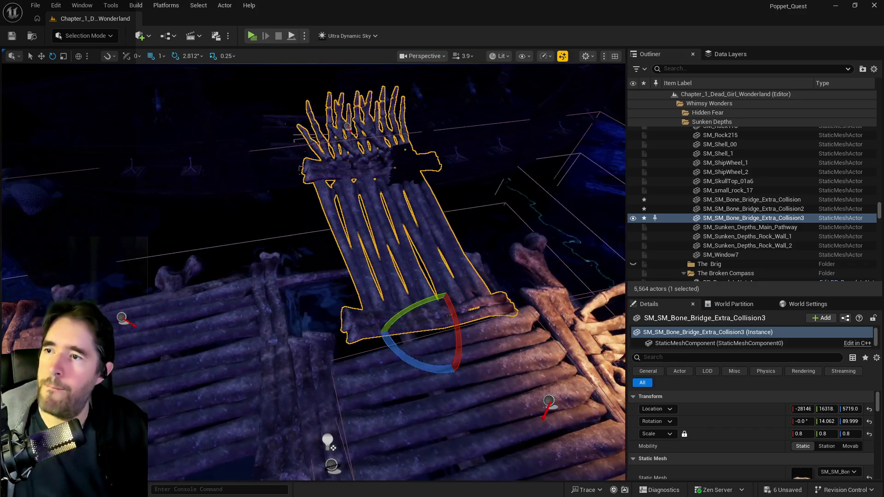
key(r)
drag(424, 315, 379, 330)
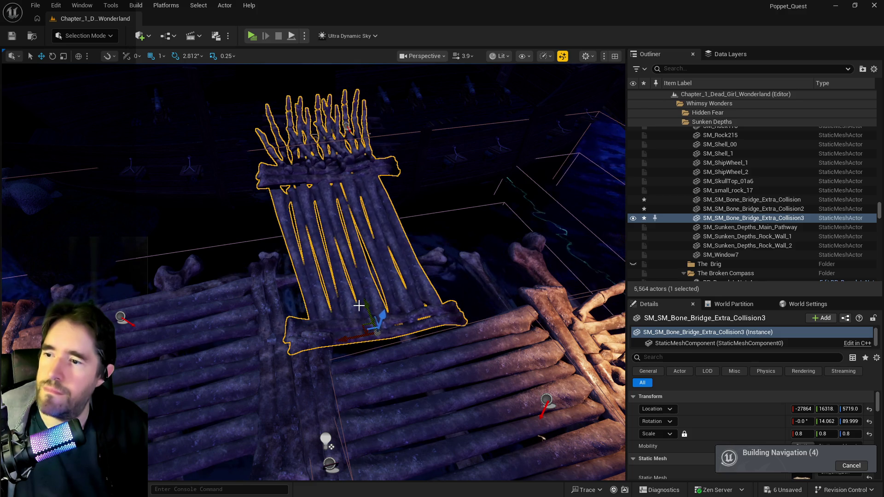
mouse_move(358, 305)
mouse_down()
mouse_move(340, 253)
mouse_move(355, 266)
mouse_move(304, 231)
mouse_move(345, 213)
mouse_move(323, 189)
mouse_up()
key(e)
mouse_move(415, 230)
mouse_down()
mouse_move(535, 180)
mouse_move(529, 166)
mouse_move(460, 189)
mouse_move(423, 175)
mouse_up()
mouse_move(280, 268)
mouse_down()
mouse_move(240, 276)
mouse_move(246, 288)
mouse_up()
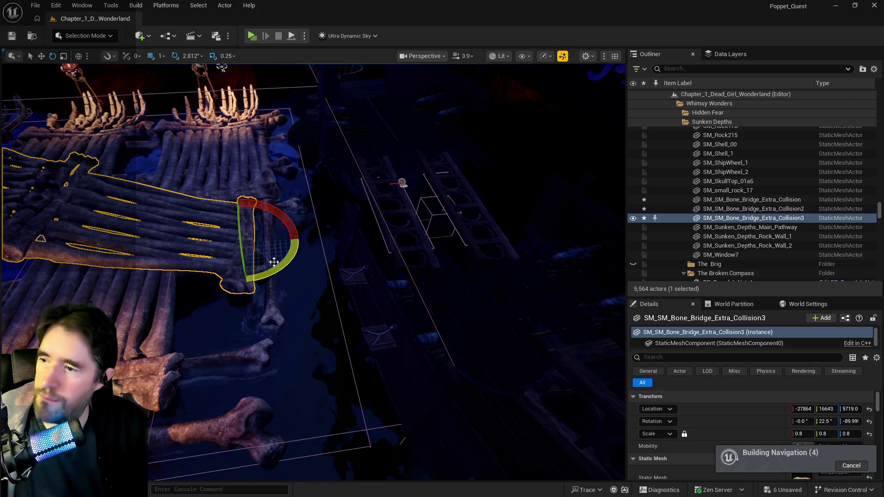
mouse_move(268, 215)
mouse_down()
mouse_move(246, 219)
mouse_move(258, 237)
mouse_move(250, 239)
mouse_up()
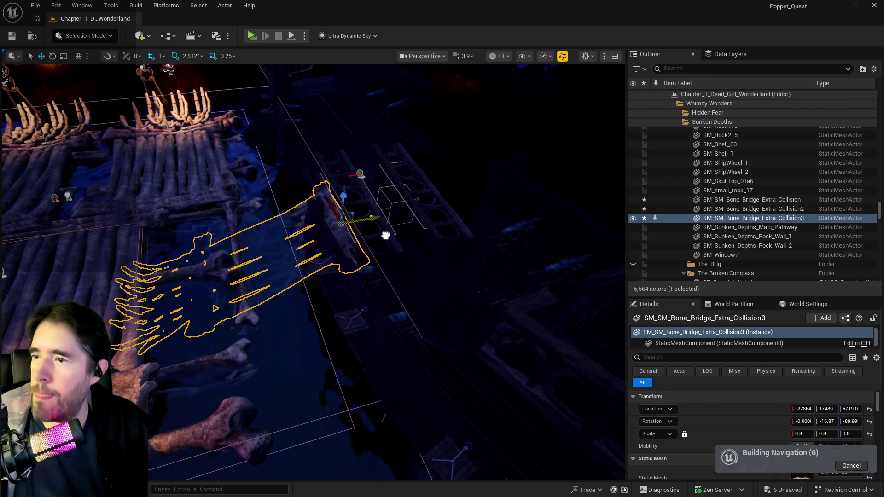
drag(353, 198, 352, 169)
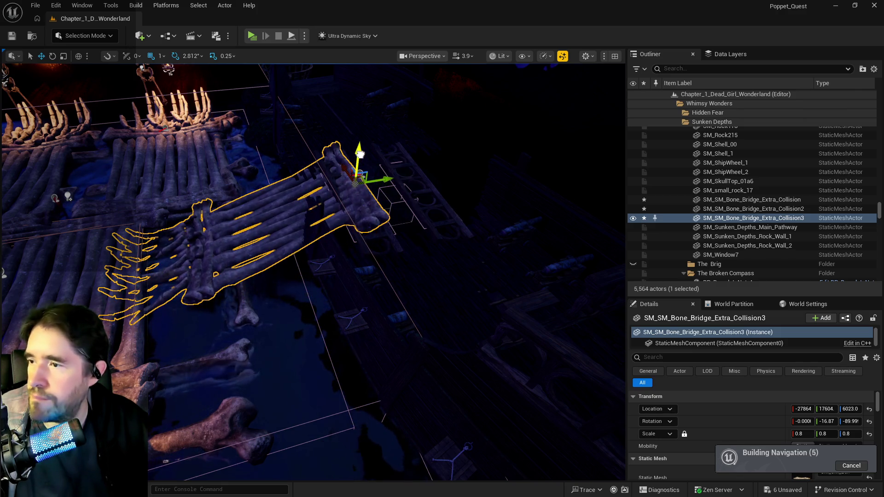
drag(361, 148, 360, 151)
mouse_move(547, 414)
mouse_down()
mouse_move(529, 347)
mouse_move(571, 419)
mouse_up()
drag(334, 206, 334, 206)
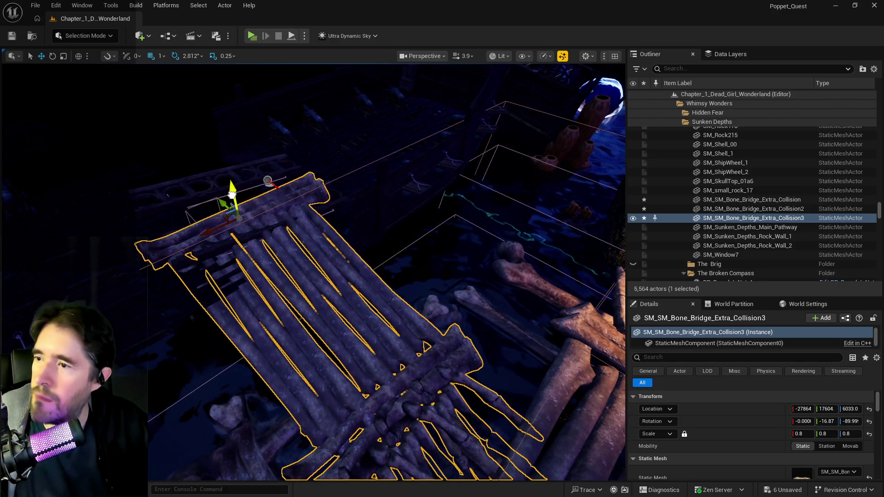
Step: Set the Extra_Collision3 bridge's scale to 0.7 and nudge it into place
drag(230, 194, 242, 210)
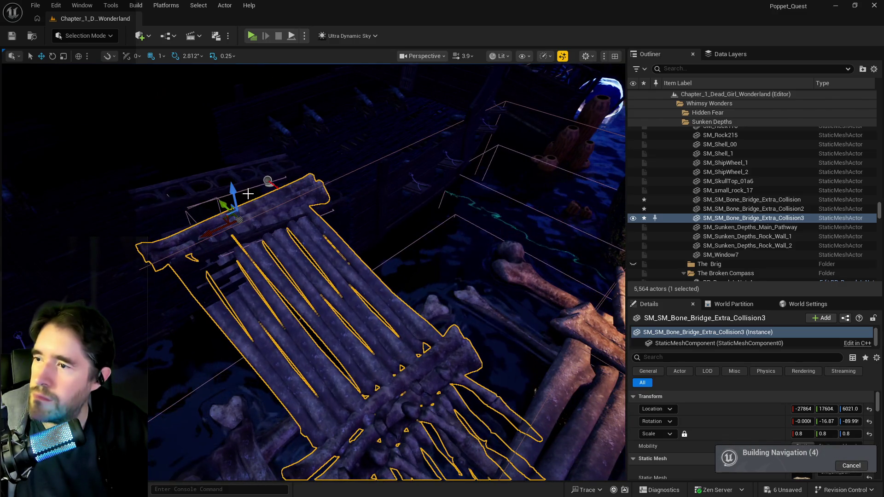
click(805, 434)
key(BackSpace)
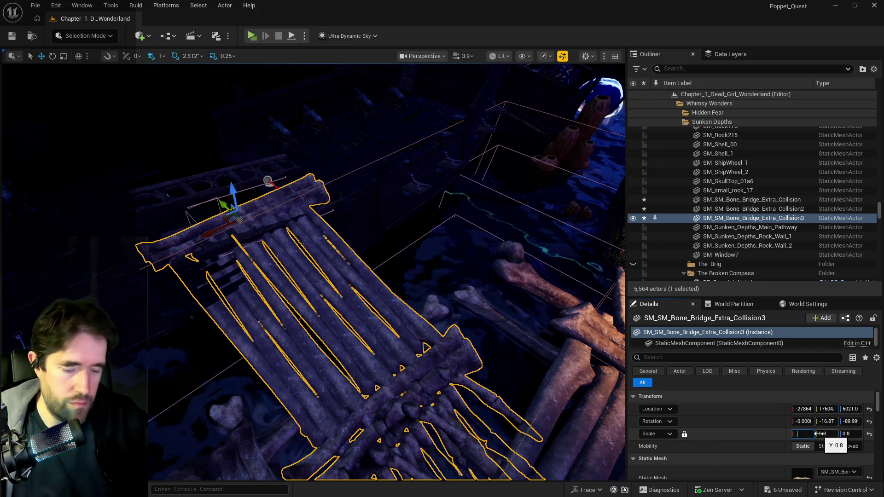
text(0.7)
key(Return)
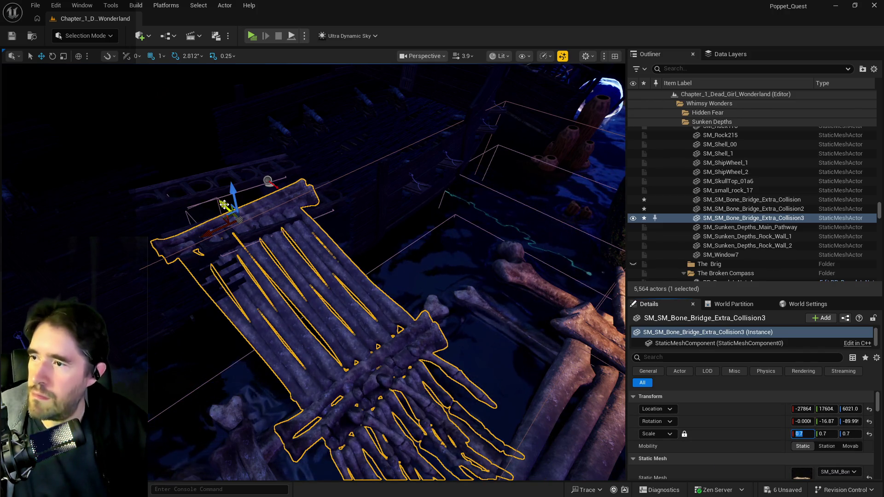
drag(224, 205, 235, 215)
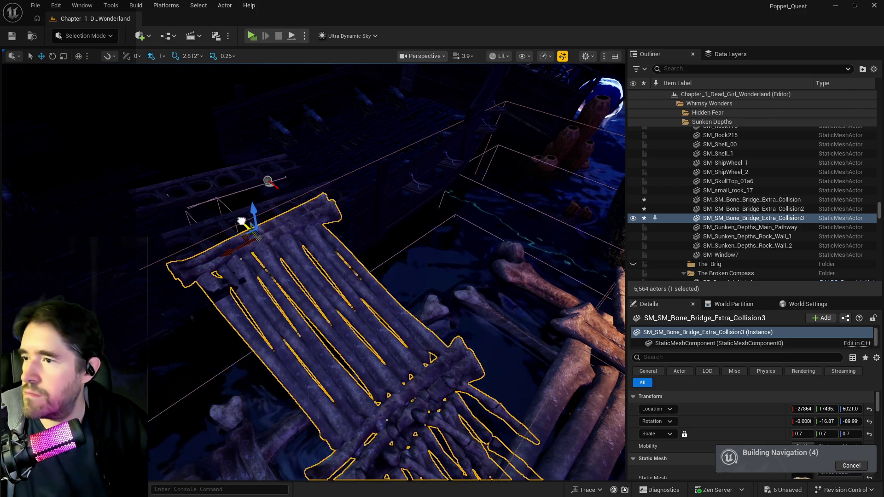
Step: Roll the bridge slightly so it sits level, then view the bridges from above
drag(243, 224, 243, 224)
key(f)
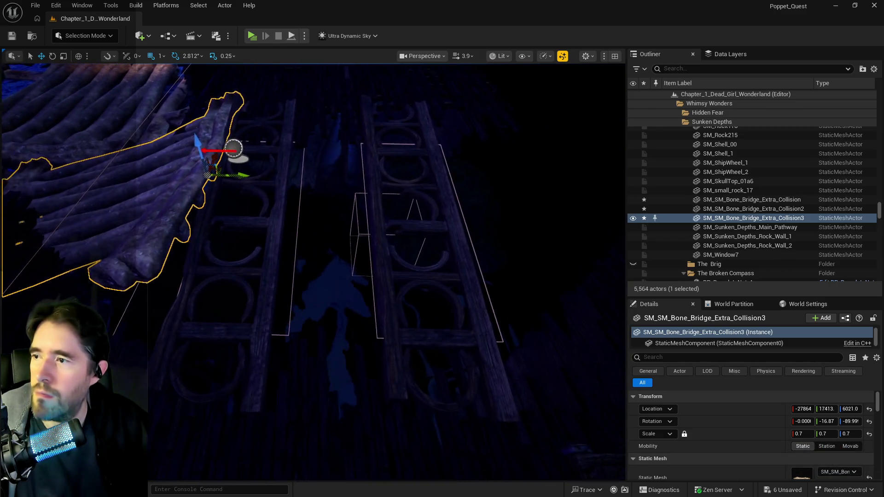
key(e)
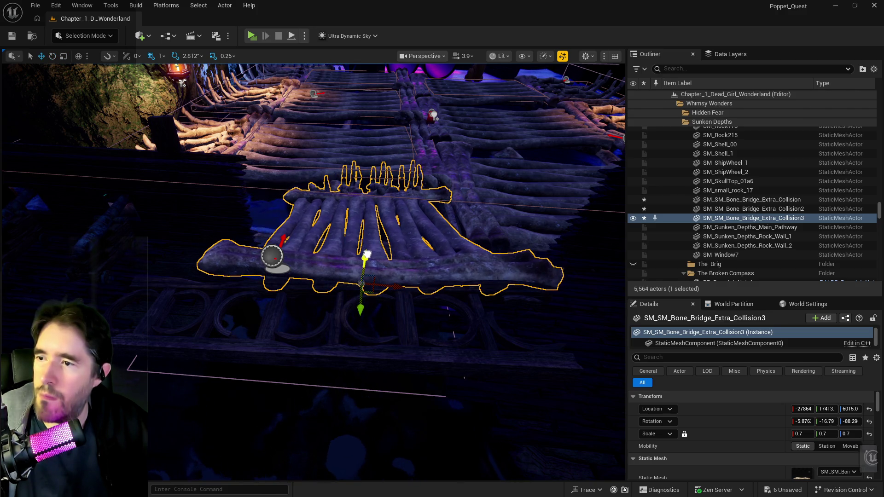
mouse_move(376, 257)
mouse_down()
mouse_move(295, 237)
mouse_move(262, 248)
mouse_move(249, 318)
mouse_move(239, 325)
mouse_move(230, 313)
mouse_move(409, 257)
mouse_up()
mouse_move(469, 319)
mouse_down()
mouse_move(414, 304)
mouse_move(375, 262)
mouse_up()
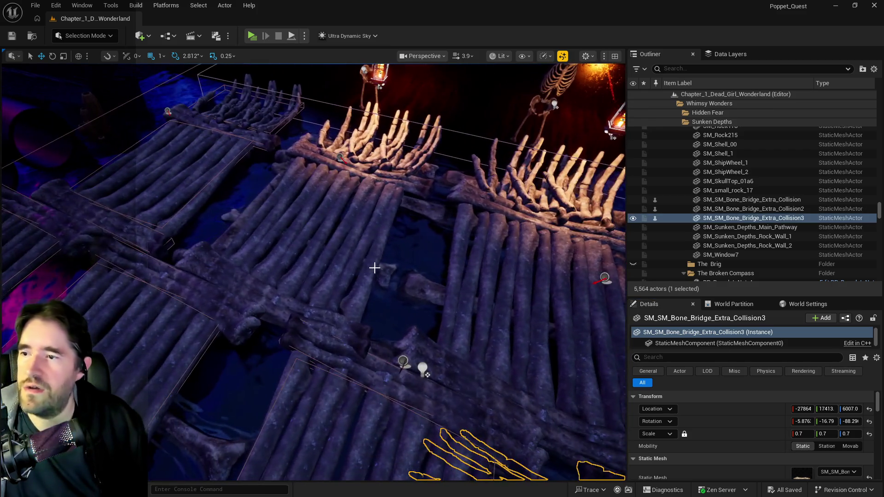
Step: Replace BP_Bone_Bridge4 with a duplicated collision bridge mesh pasted at its location
click(375, 263)
key(f)
click(227, 236)
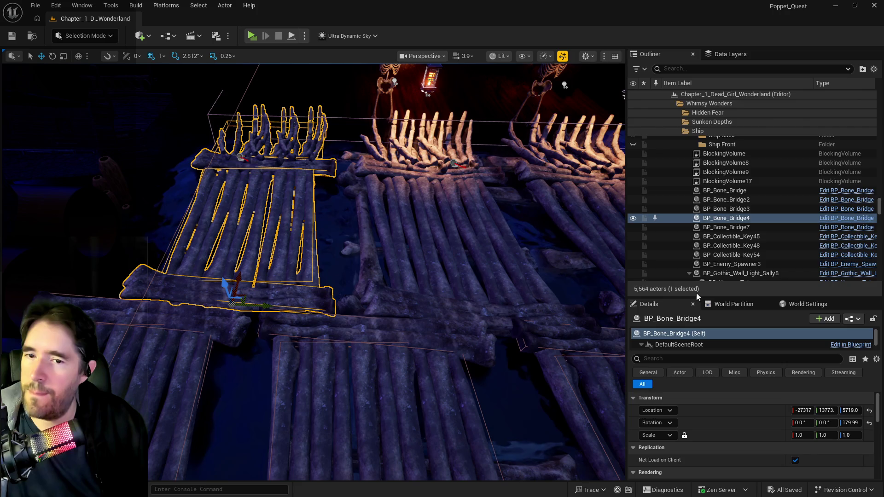
right_click(714, 405)
click(714, 419)
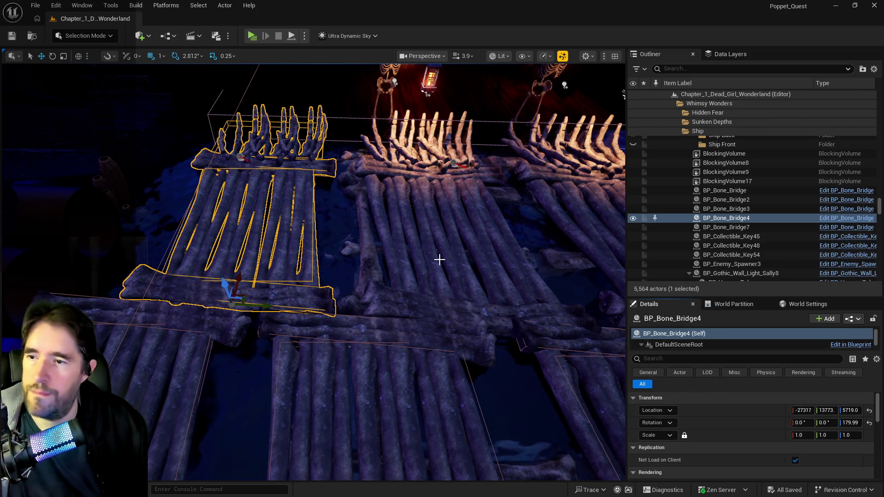
key(Delete)
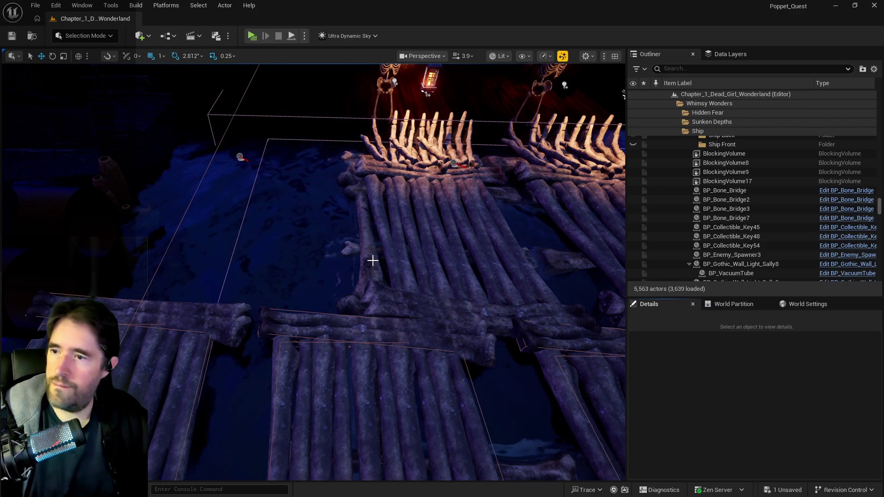
click(425, 280)
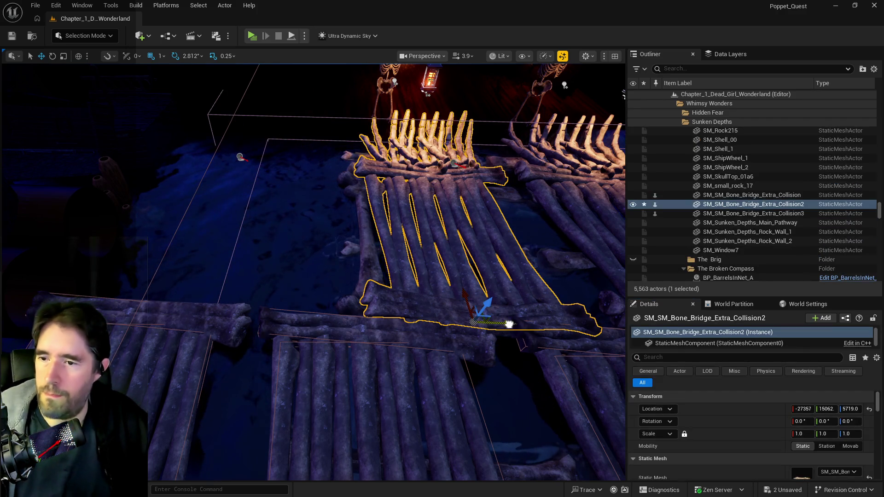
drag(509, 324, 379, 322)
right_click(724, 413)
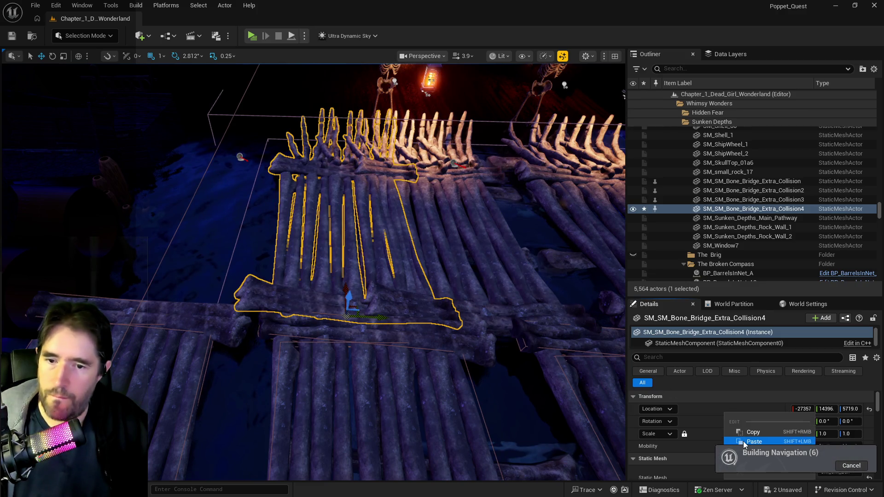
click(743, 441)
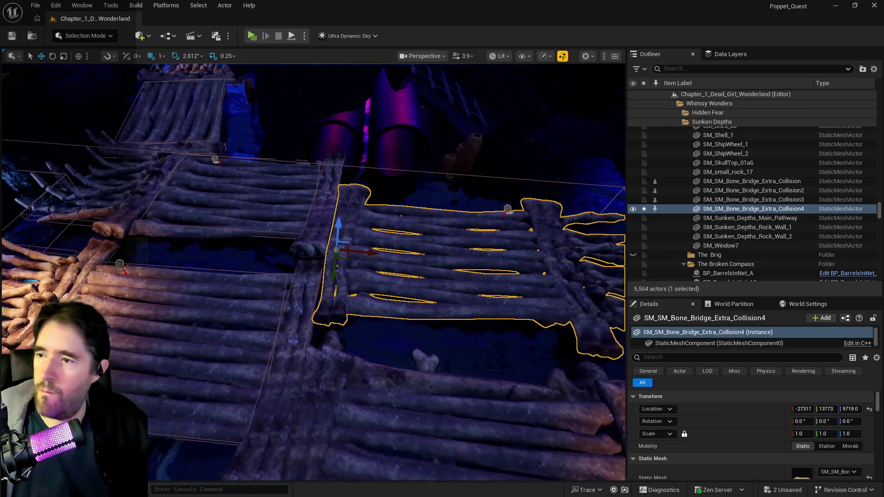
drag(405, 332, 405, 361)
Step: Duplicate another bridge copy, Extra_Collision5, then copy BP_Bone_Bridge3's location and delete it
mouse_move(398, 288)
mouse_down()
mouse_move(294, 296)
mouse_move(210, 260)
mouse_up()
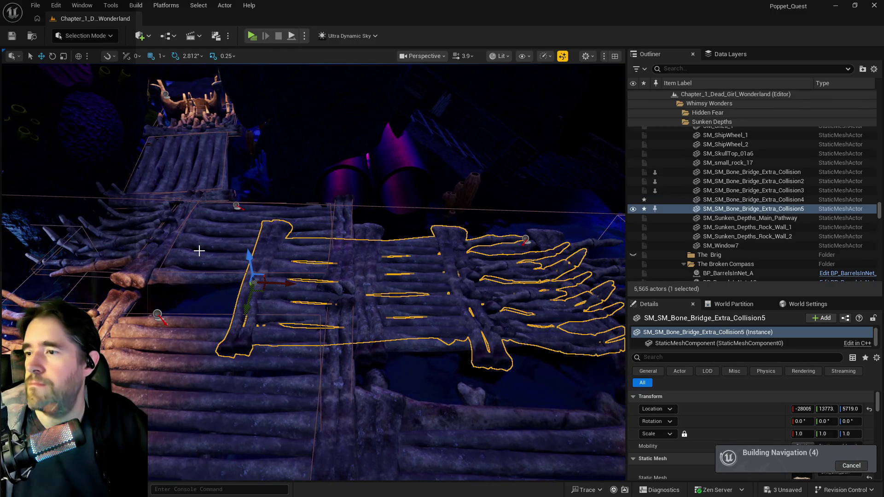
click(175, 252)
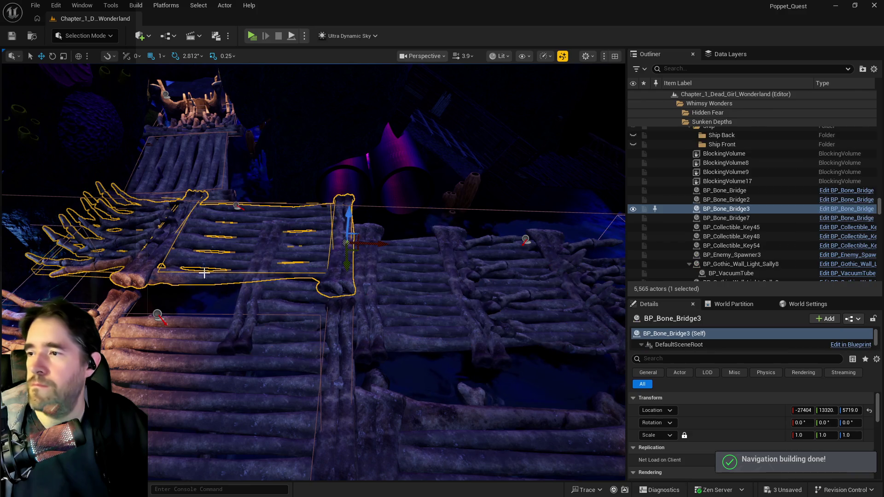
right_click(725, 399)
click(741, 449)
click(353, 304)
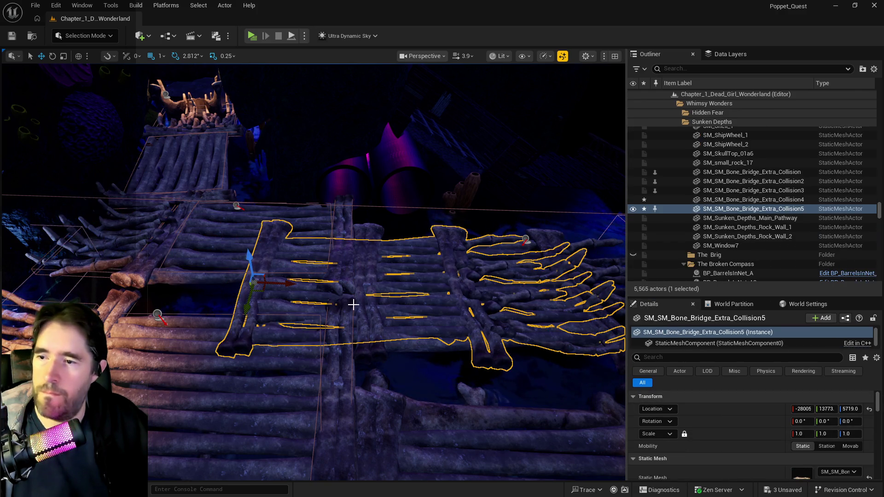
right_click(702, 398)
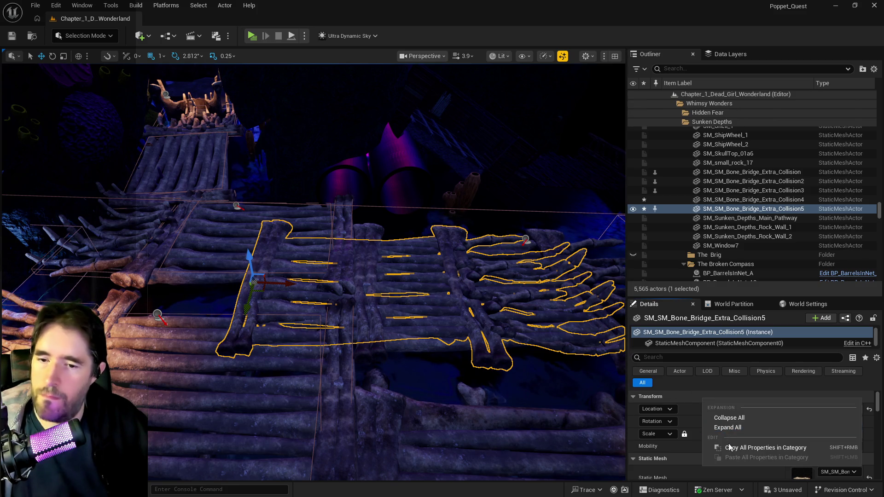
click(741, 450)
click(187, 222)
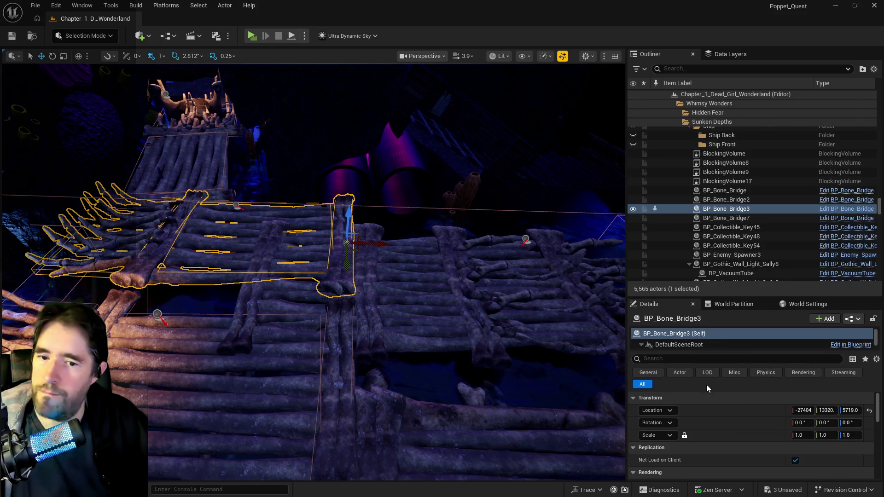
right_click(709, 406)
click(721, 426)
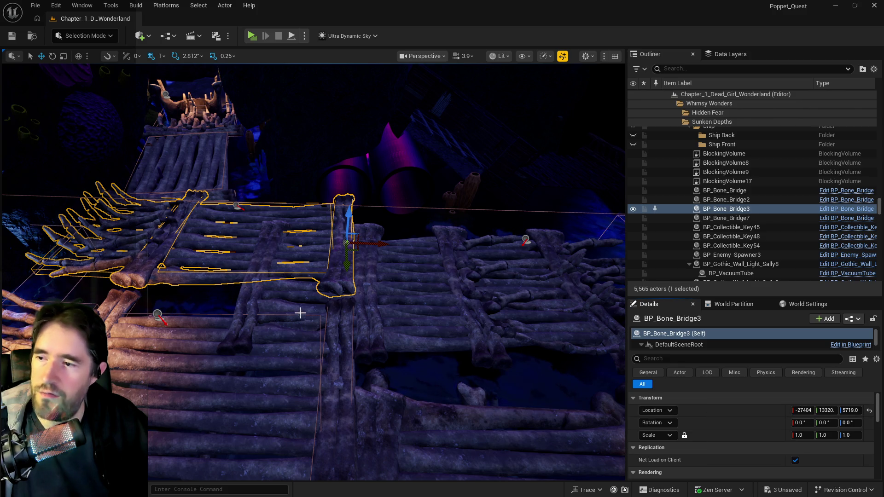
key(Delete)
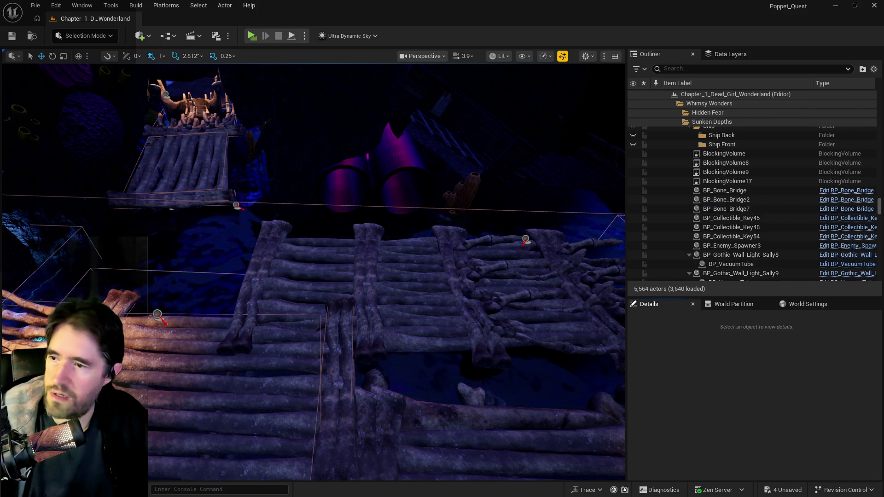
Step: Move Extra_Collision5 to BP_Bone_Bridge3's location and turn it 180 degrees
click(460, 329)
right_click(711, 407)
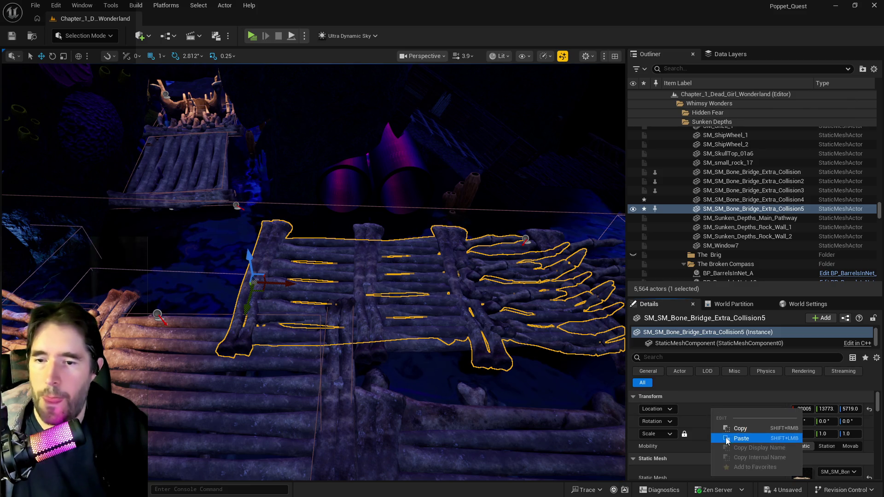
click(785, 438)
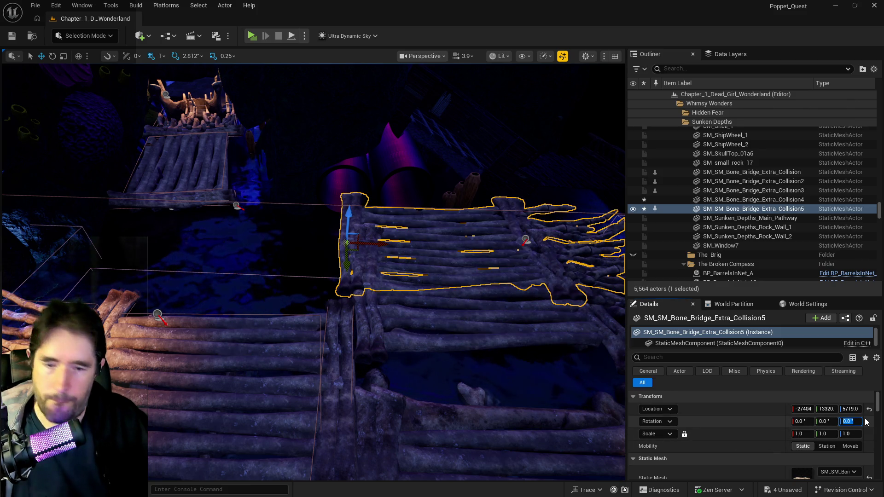
click(851, 421)
text(180)
key(Return)
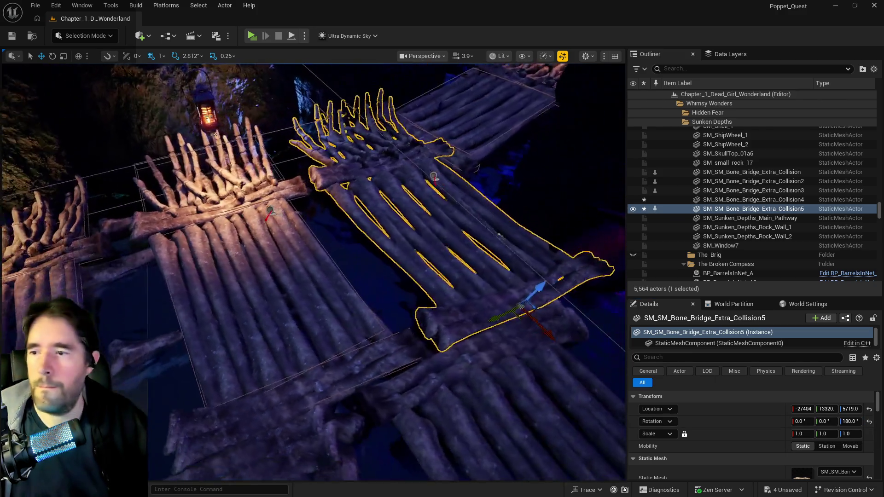
Step: Delete BP_Bone_Bridge2
drag(290, 295, 291, 295)
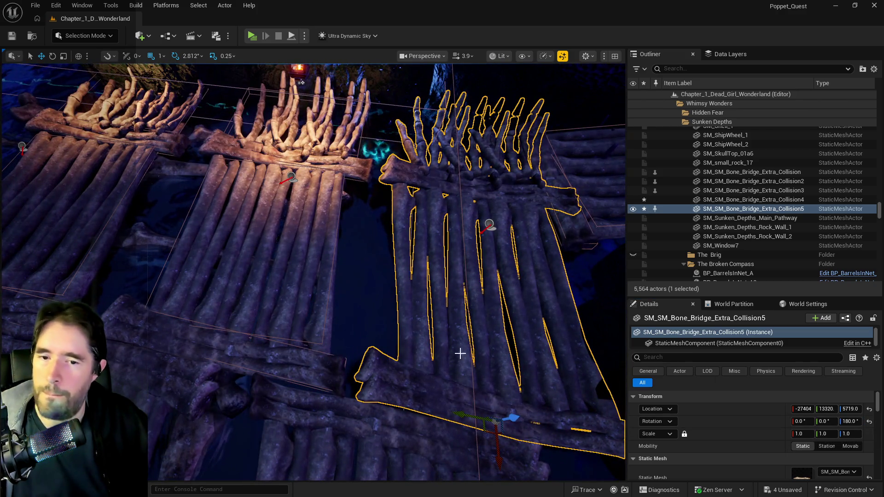
click(290, 296)
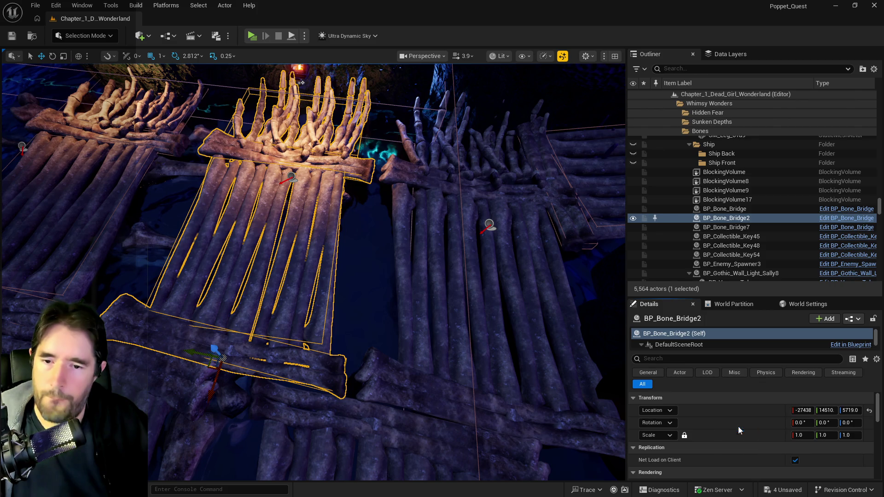
drag(266, 339, 266, 339)
key(Delete)
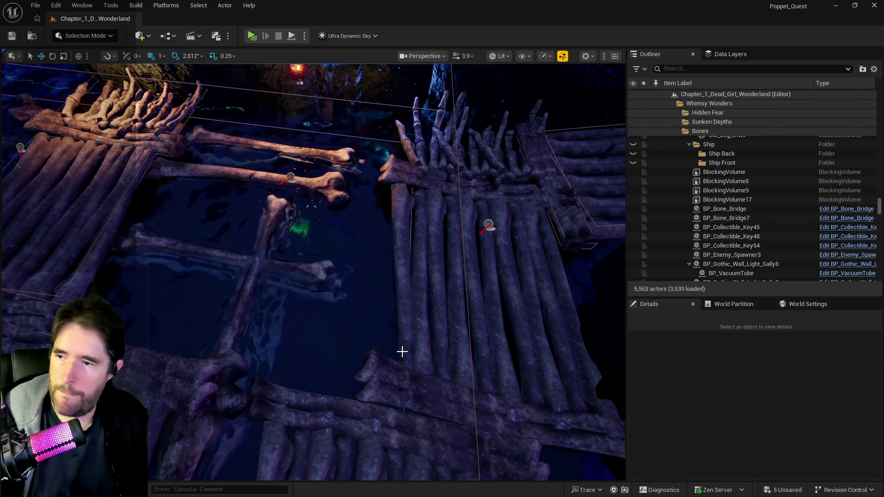
Step: Duplicate Extra_Collision6 into BP_Bone_Bridge2's gap, then copy BP_Bone_Bridge's location and delete it
click(404, 352)
drag(476, 416, 283, 384)
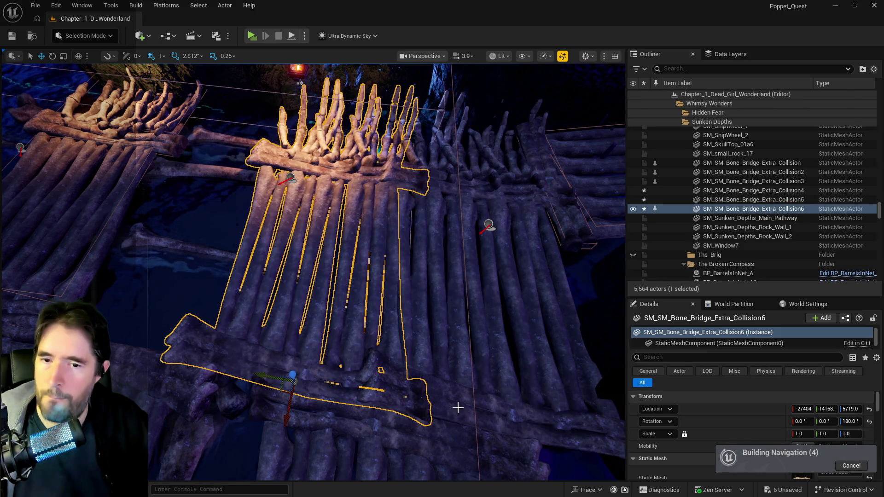
mouse_move(622, 423)
mouse_down()
mouse_move(399, 361)
mouse_move(276, 260)
mouse_up()
click(277, 259)
key(f)
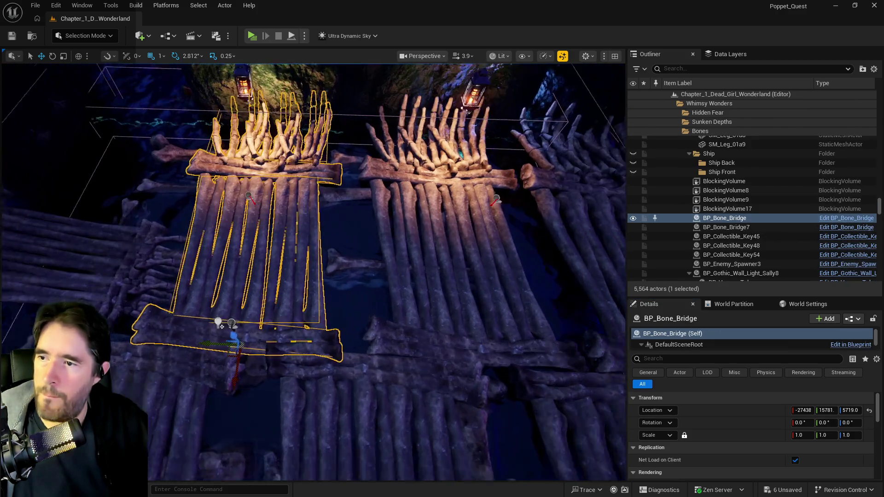
right_click(724, 414)
click(736, 426)
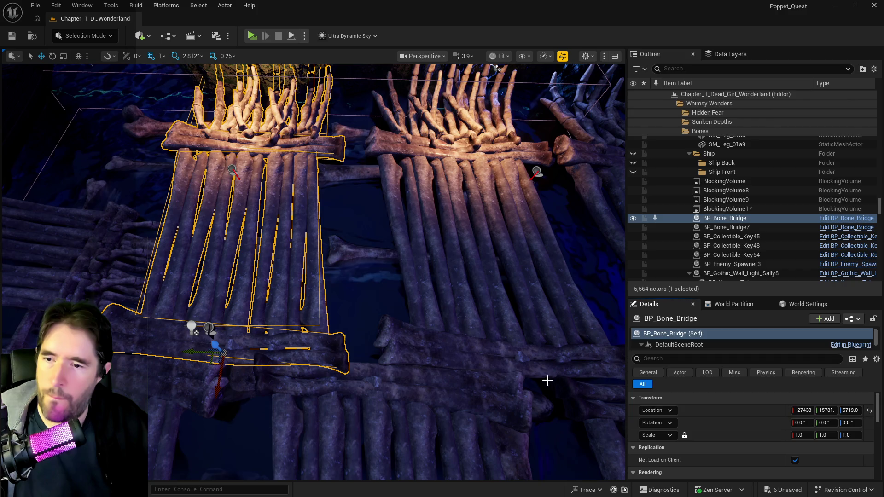
key(Delete)
Step: Duplicate Extra_Collision7 from Collision6 and slide it into BP_Bone_Bridge's emptied spot
click(433, 312)
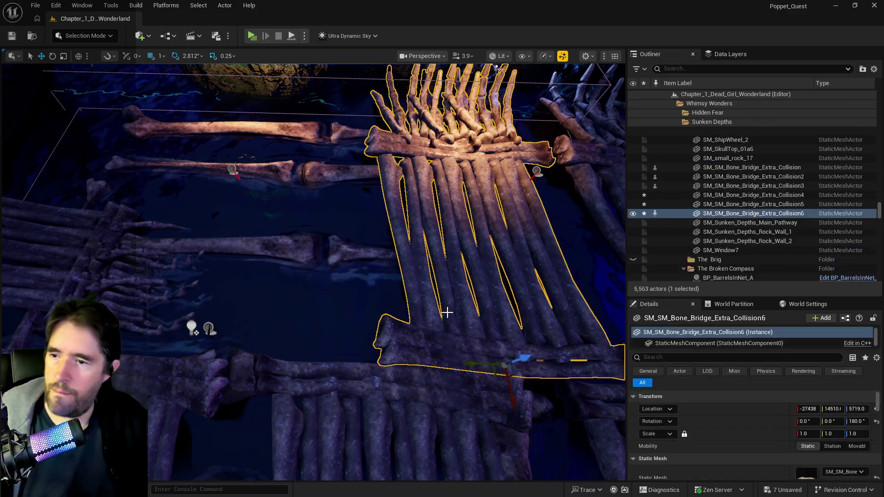
drag(480, 364, 311, 362)
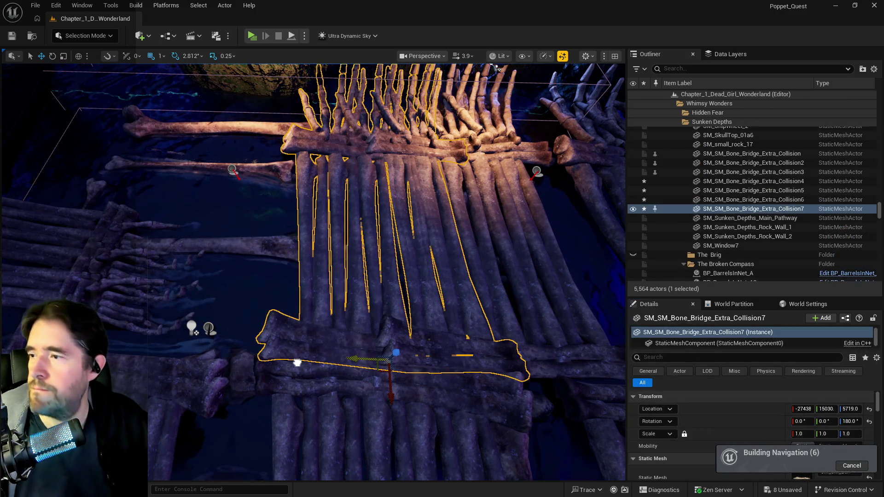
mouse_move(234, 360)
mouse_down()
mouse_move(149, 358)
mouse_move(194, 358)
mouse_move(182, 396)
mouse_move(240, 362)
mouse_up()
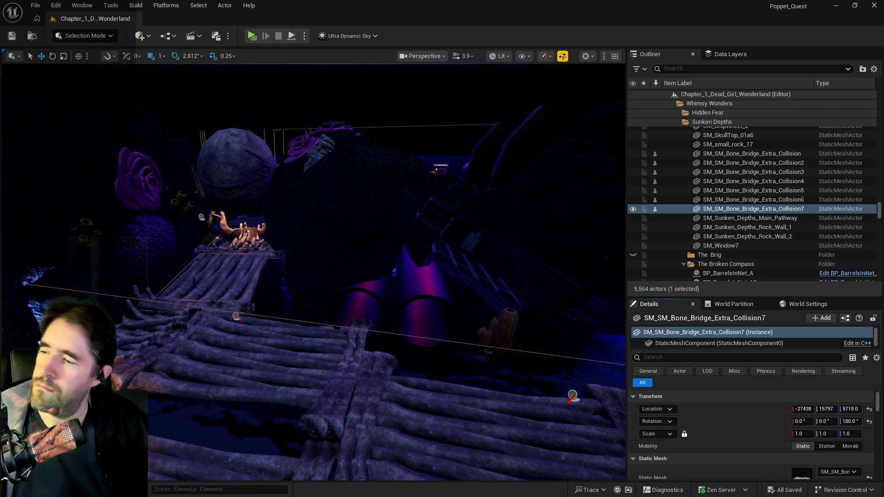
mouse_move(313, 276)
mouse_down()
mouse_move(327, 267)
mouse_move(333, 240)
mouse_up()
click(201, 284)
drag(201, 284, 201, 373)
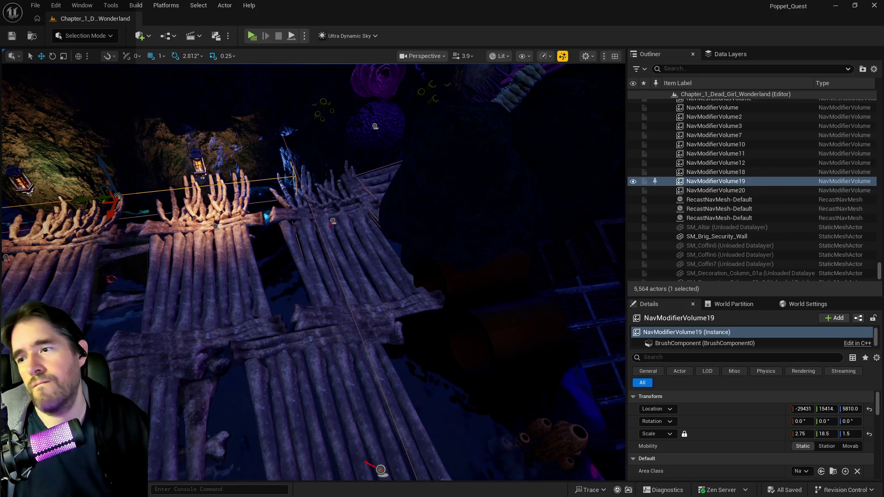
click(352, 309)
mouse_move(383, 344)
mouse_down()
mouse_move(355, 292)
mouse_move(373, 302)
mouse_up()
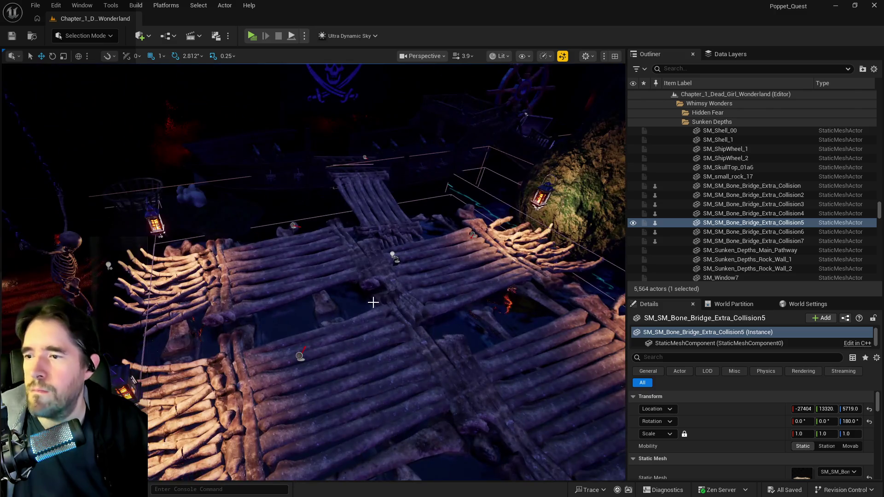
click(392, 258)
mouse_move(393, 259)
mouse_down()
mouse_move(369, 260)
mouse_move(446, 260)
mouse_move(395, 294)
mouse_up()
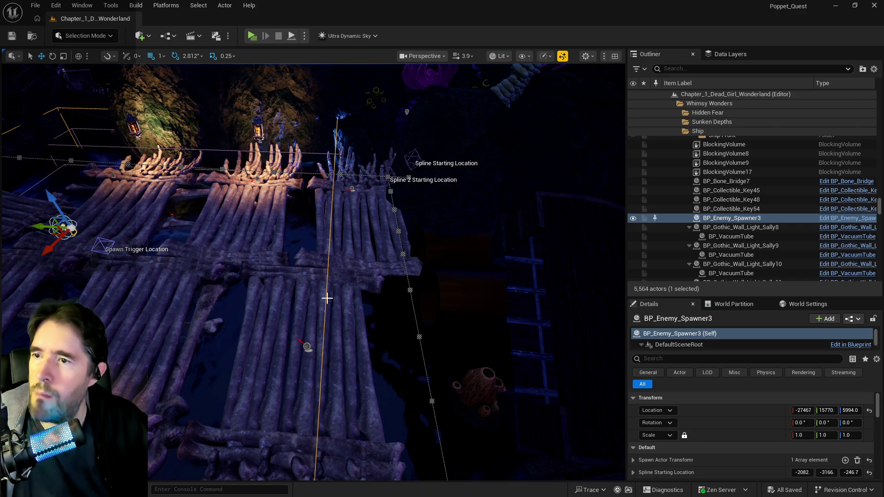
click(326, 298)
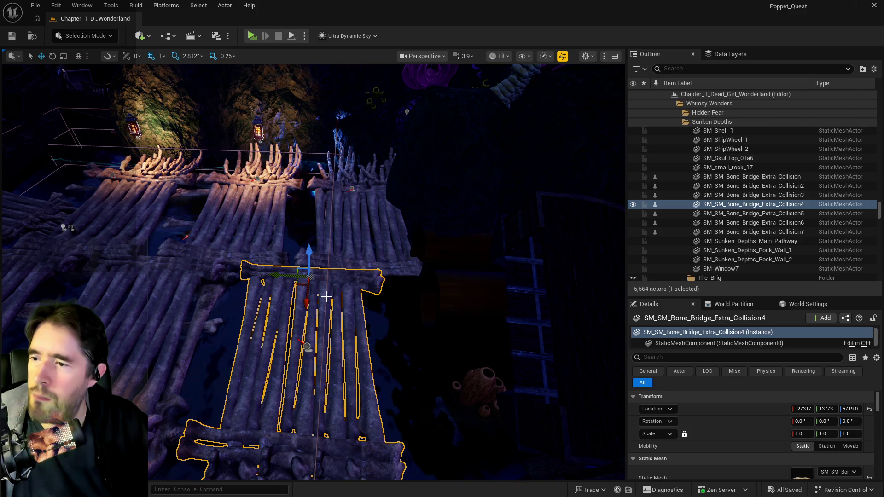
click(326, 297)
mouse_move(254, 278)
mouse_down()
mouse_move(216, 276)
mouse_move(253, 278)
mouse_up()
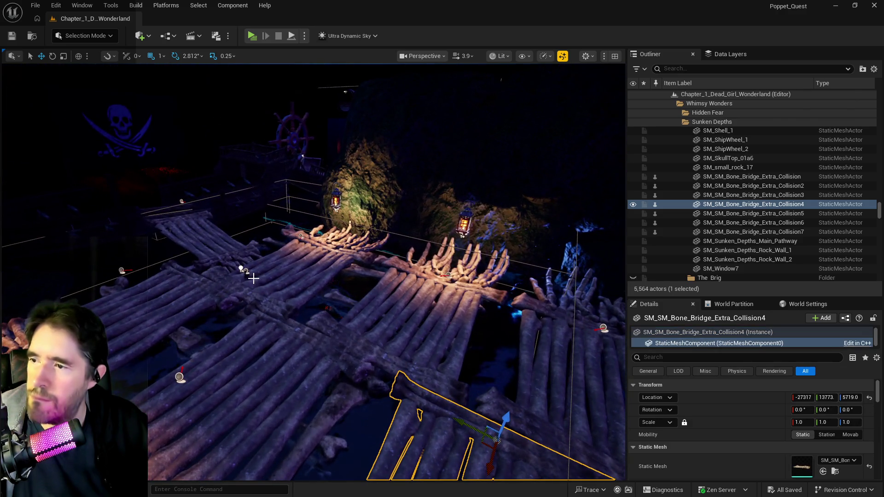
click(249, 276)
click(244, 274)
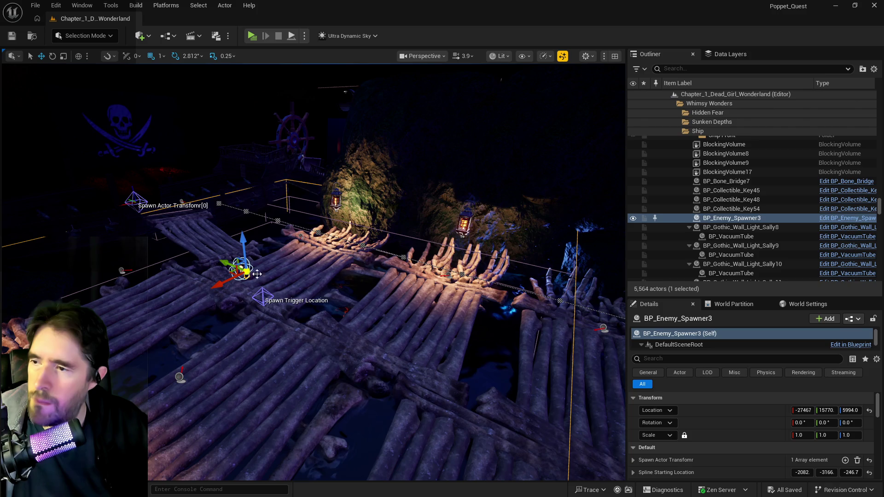
key(f)
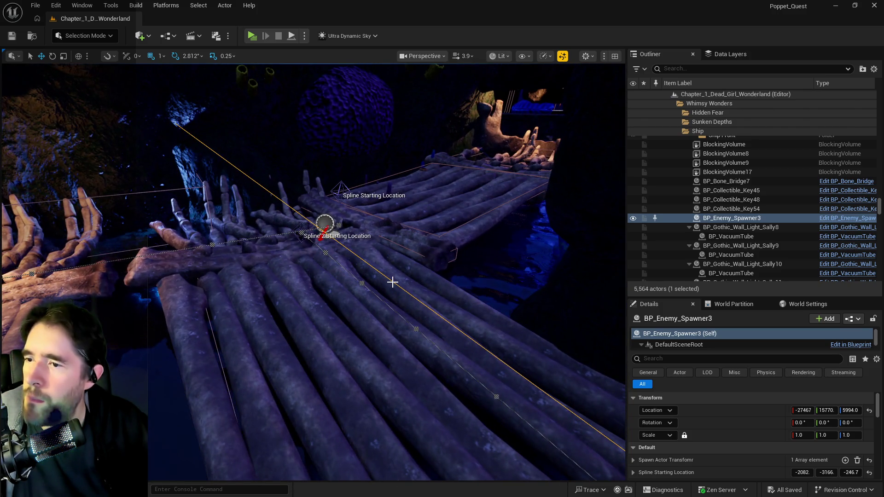
click(393, 282)
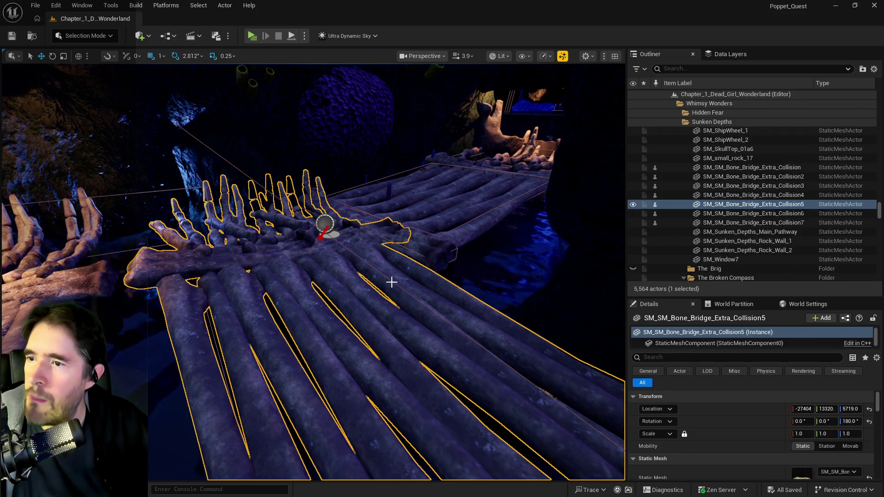
key(ctrl+z)
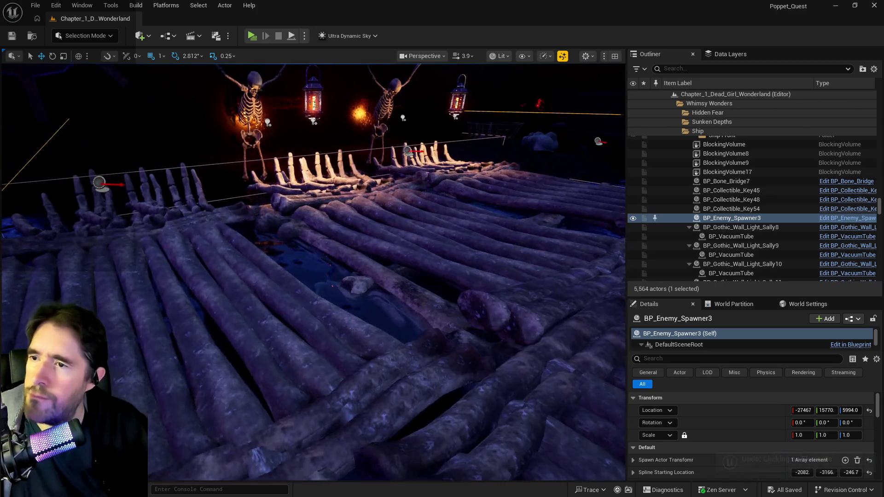
scroll(726, 460, down, 3)
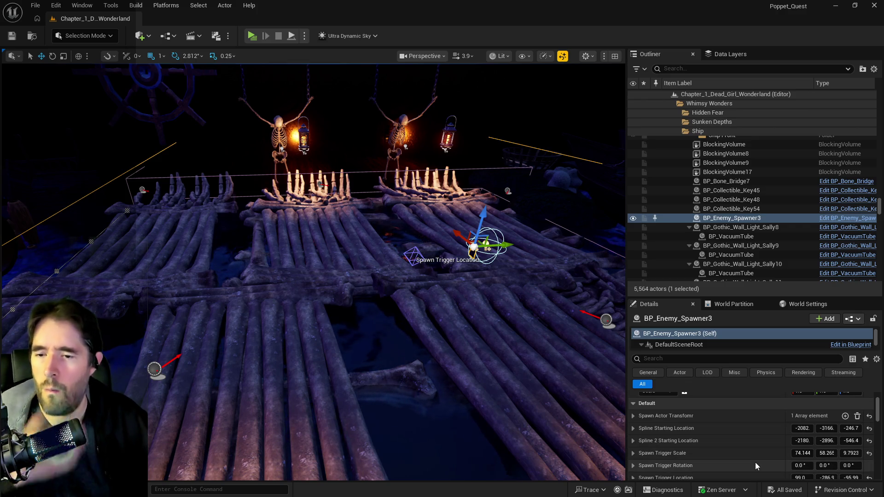
scroll(755, 462, down, 1)
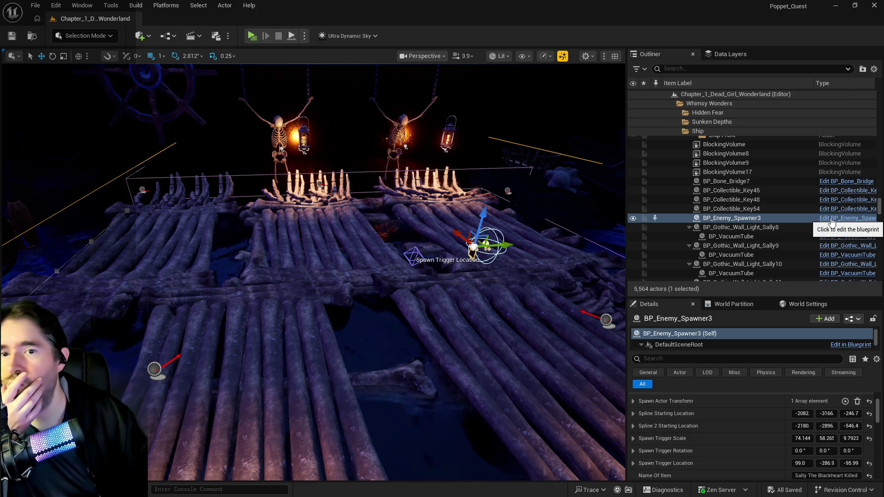
mouse_move(434, 223)
mouse_down()
mouse_move(450, 229)
mouse_move(447, 221)
mouse_up()
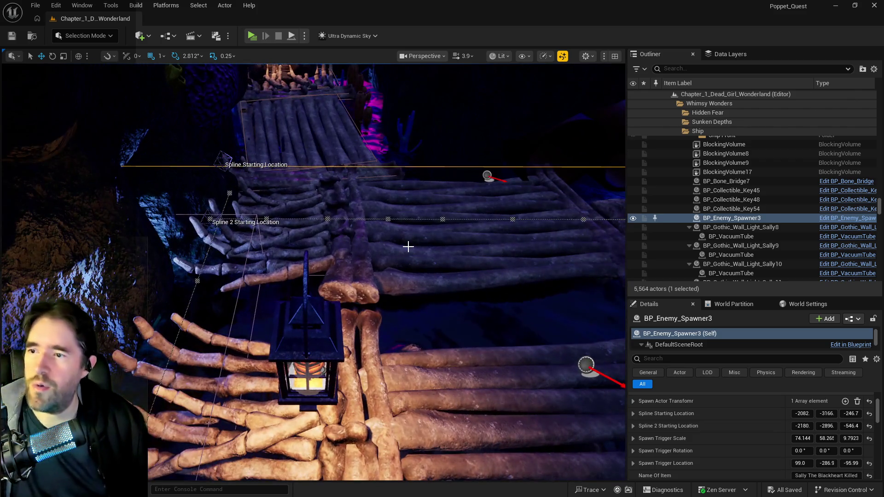
click(406, 241)
key(f)
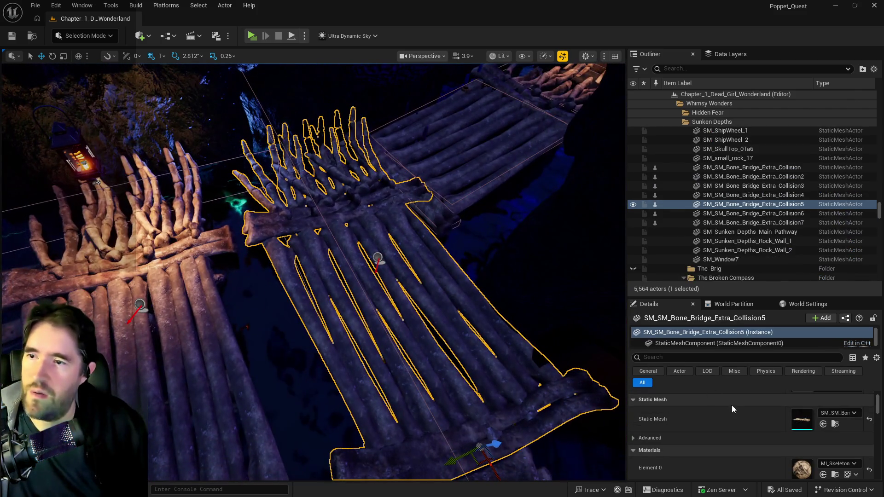
Step: Duplicate the Extra_Collision5 bridge piece and paste BP_Bone_Bridge7's location onto the copy
click(501, 157)
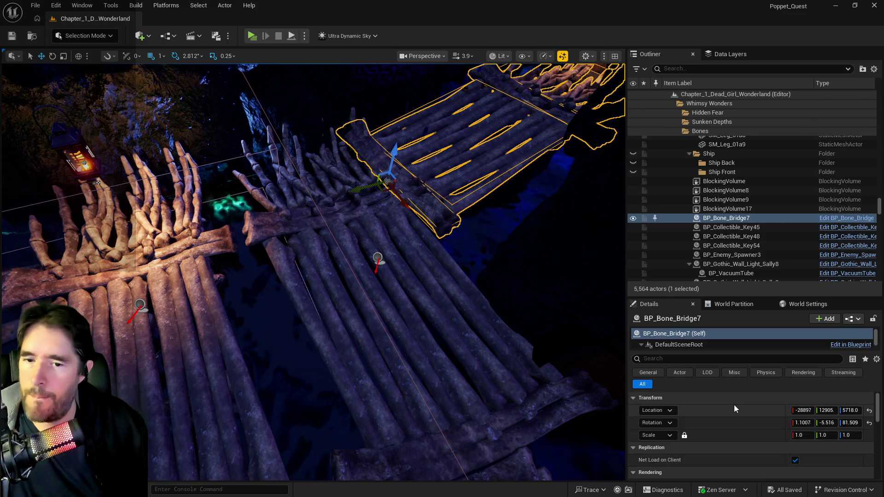
right_click(729, 408)
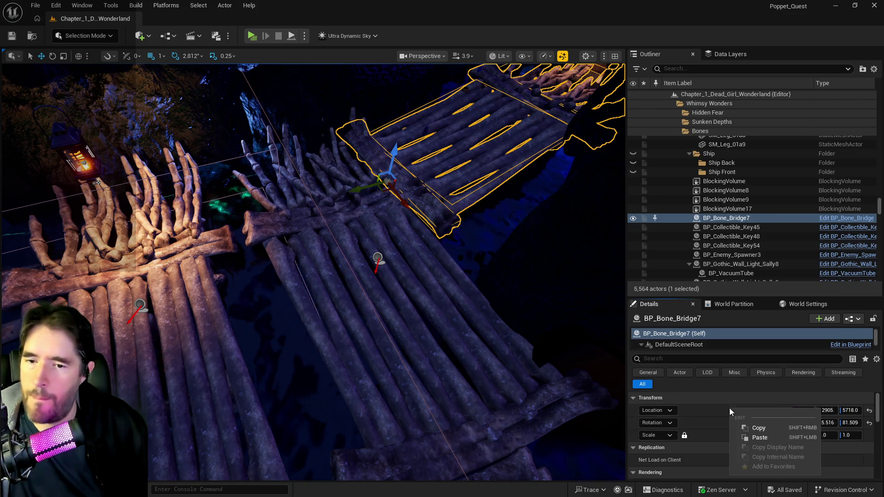
click(755, 428)
click(439, 345)
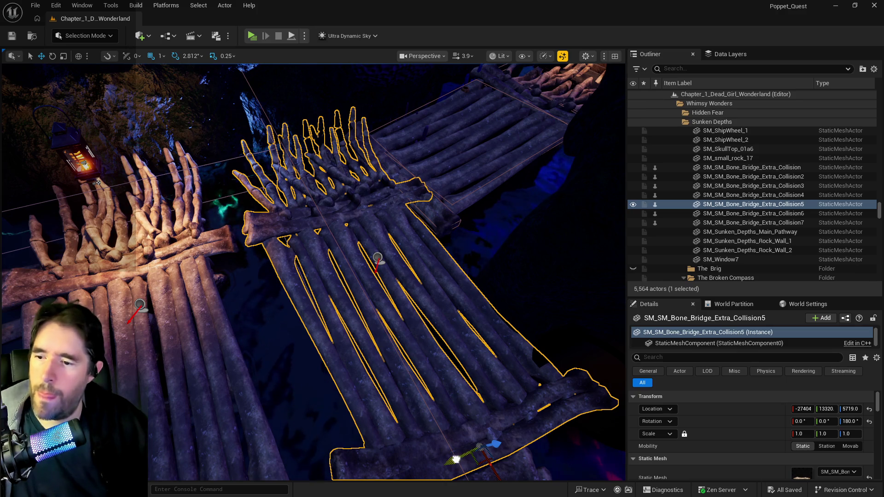
alt+drag(456, 459, 548, 441)
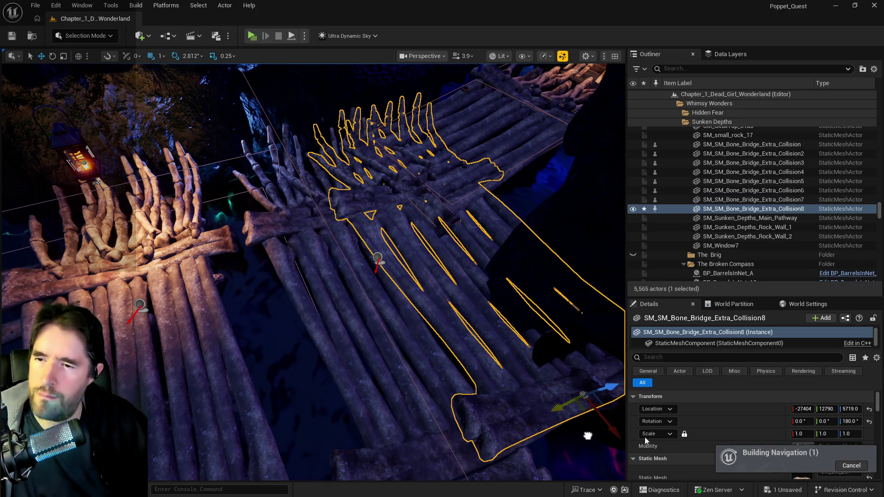
right_click(744, 408)
click(760, 437)
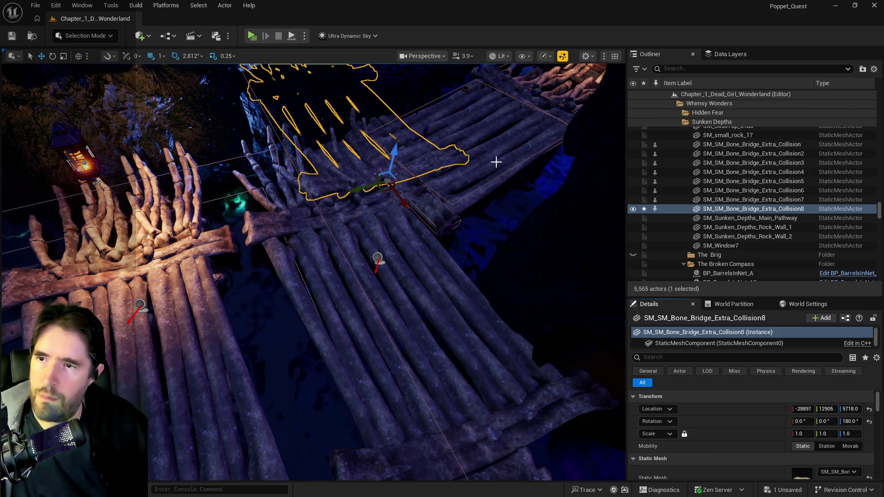
Step: Copy BP_Bone_Bridge7's rotation, delete it, and paste the rotation onto Extra_Collision8
click(498, 162)
right_click(702, 424)
click(725, 443)
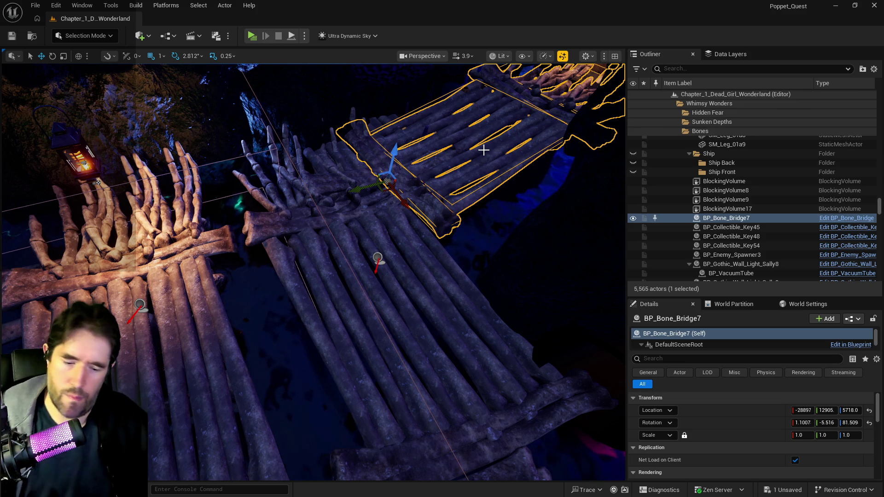
key(Delete)
click(439, 157)
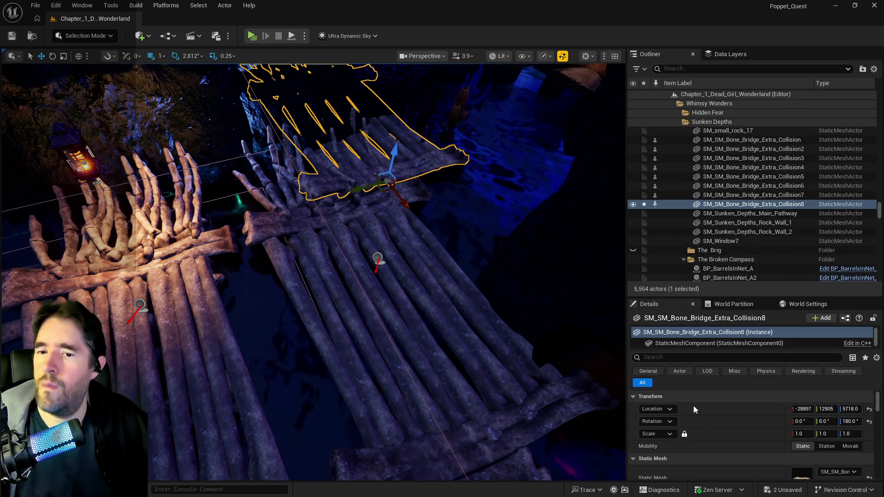
right_click(715, 424)
click(733, 452)
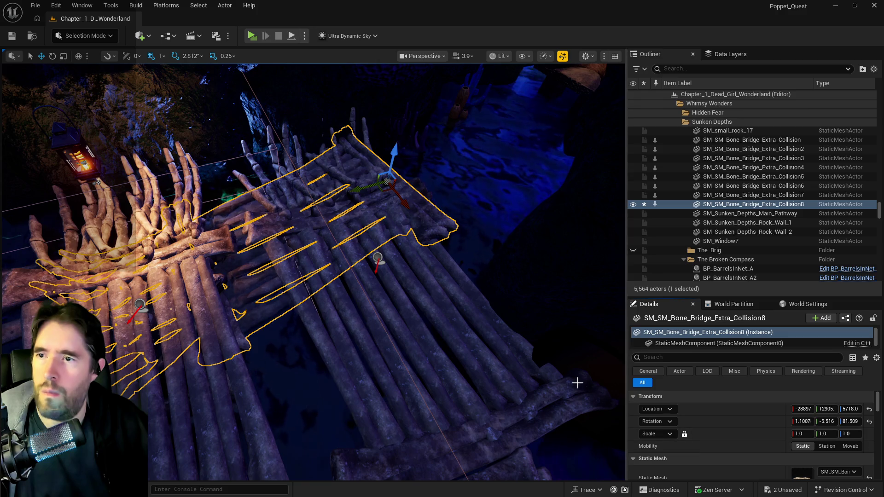
Step: Delete part of the bridge piece's yaw value, then undo that rotation from the Edit menu
click(847, 423)
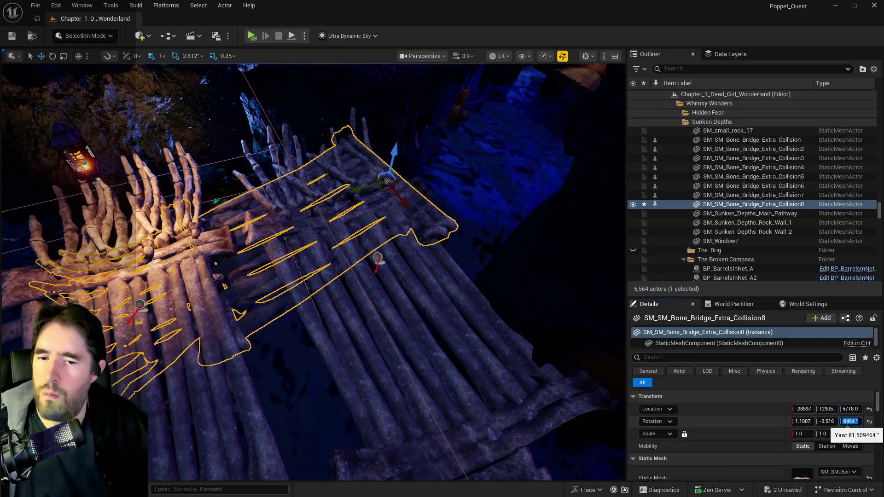
click(847, 423)
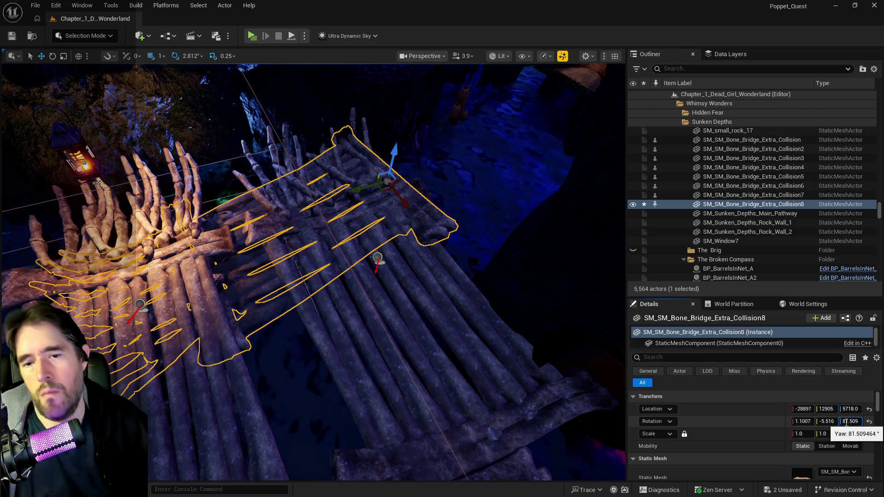
key(Delete)
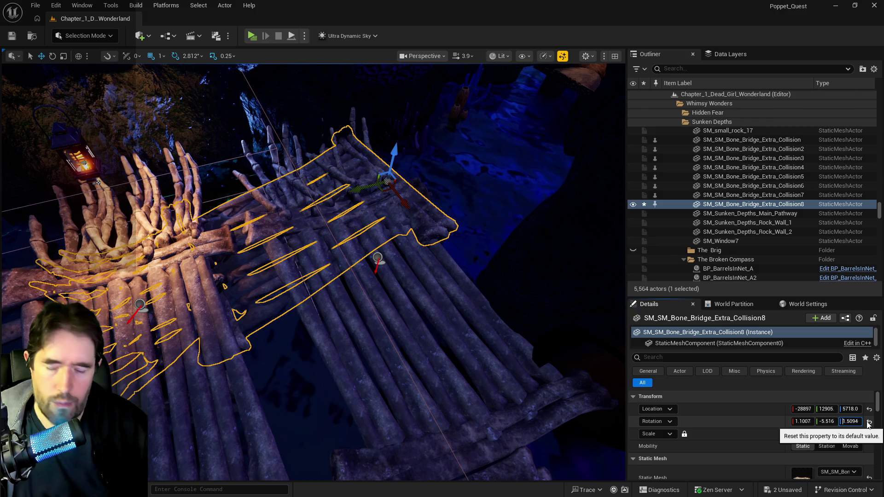
key(Return)
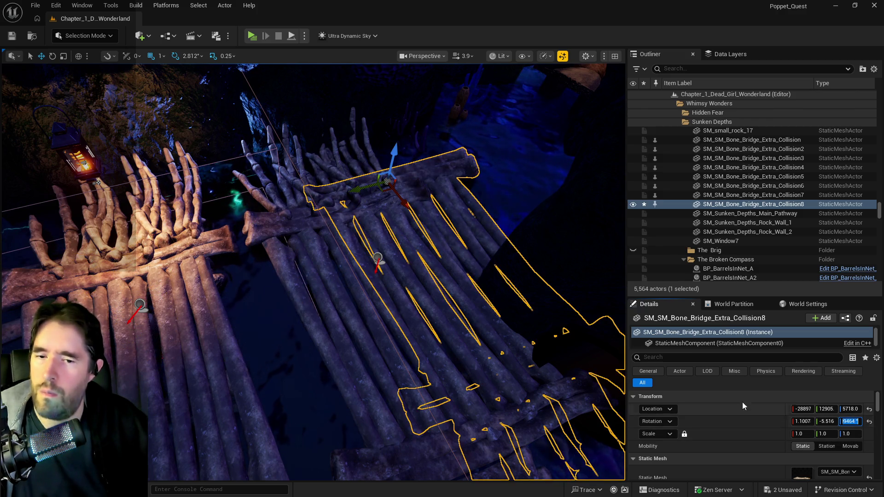
click(62, 4)
click(68, 41)
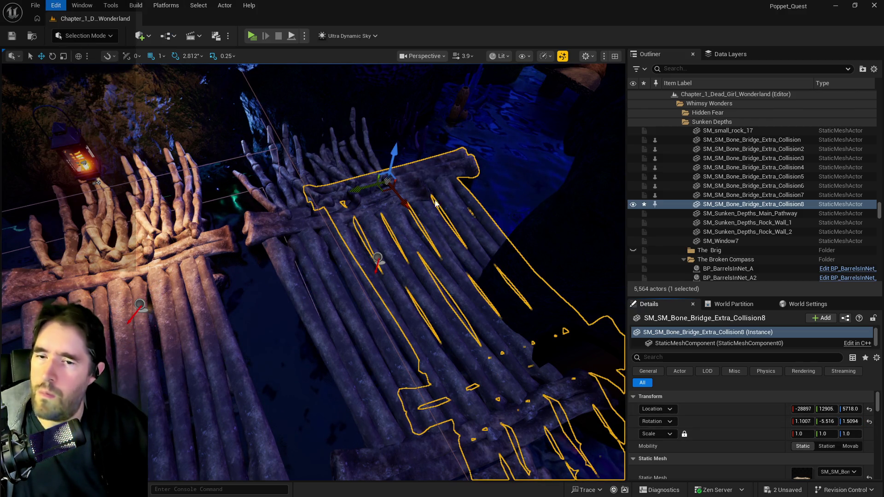
Step: Try yaw values -81.51, -261.51 and -171.51 on Extra_Collision8, ending back at -81.51
click(848, 421)
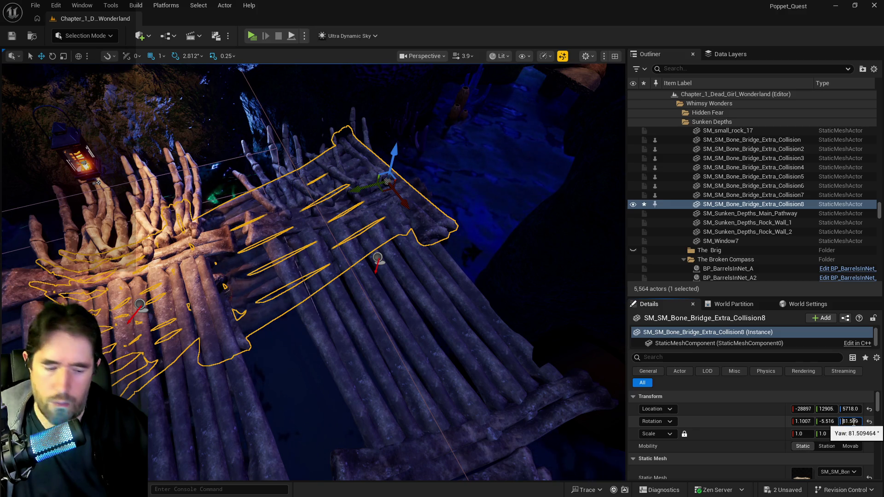
key(Return)
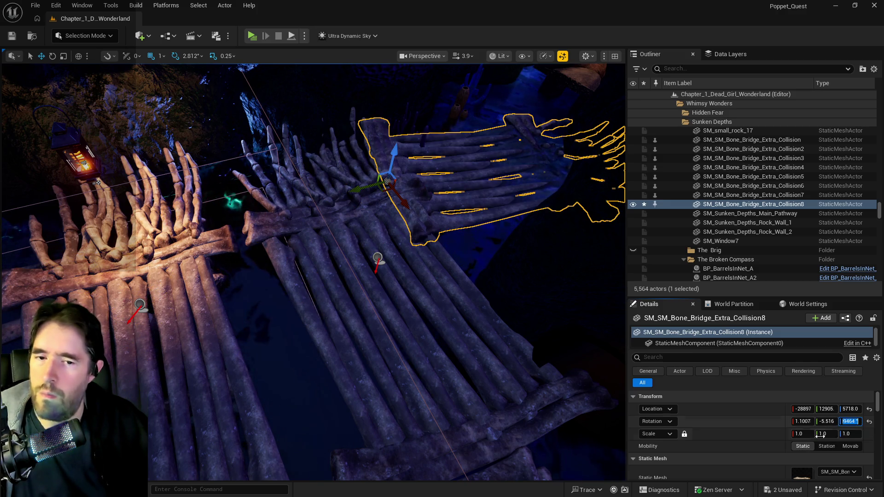
click(850, 421)
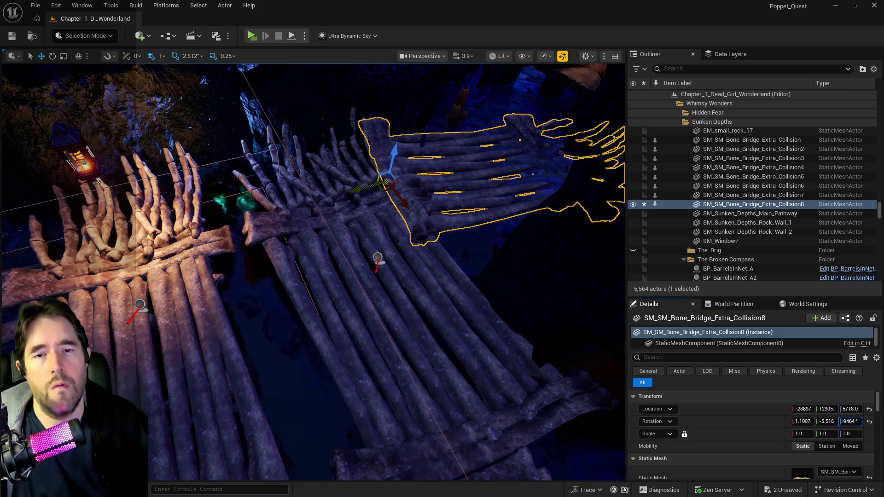
key(ctrl+a)
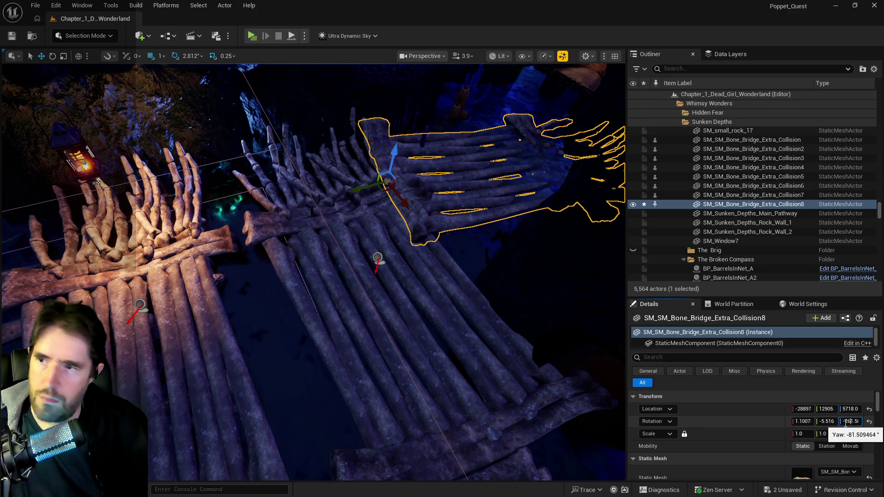
key(Return)
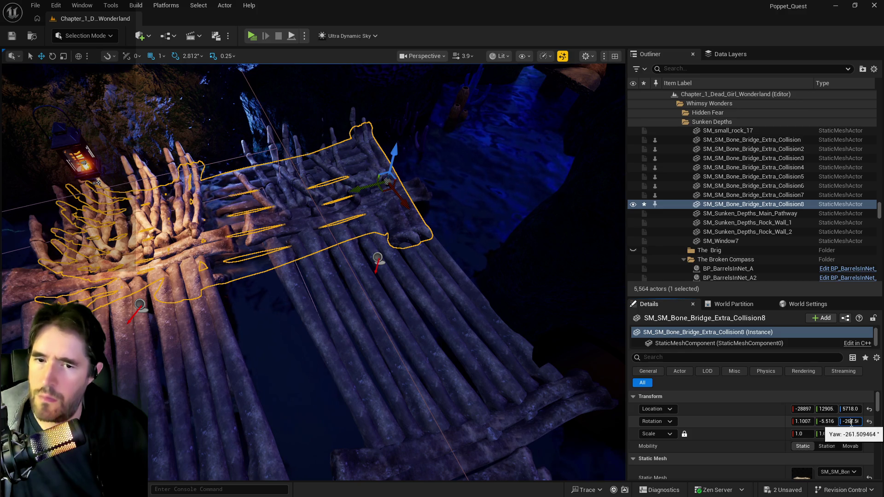
drag(851, 422, 846, 422)
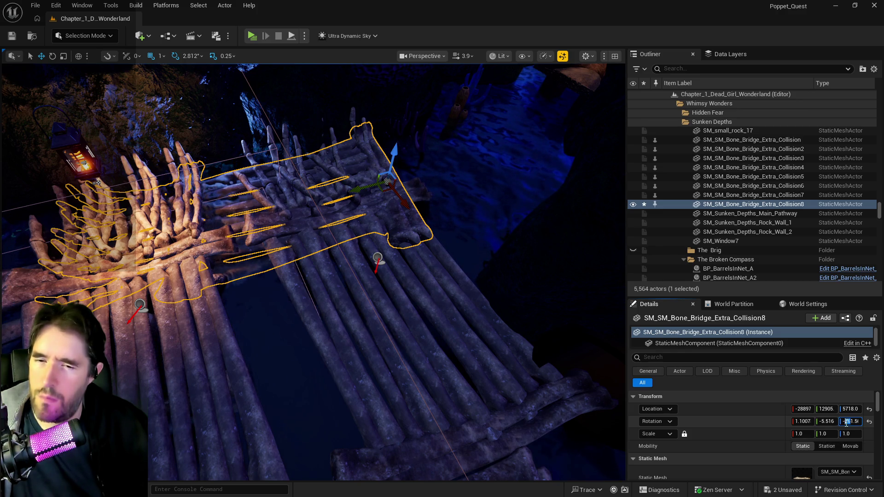
text(17)
key(Return)
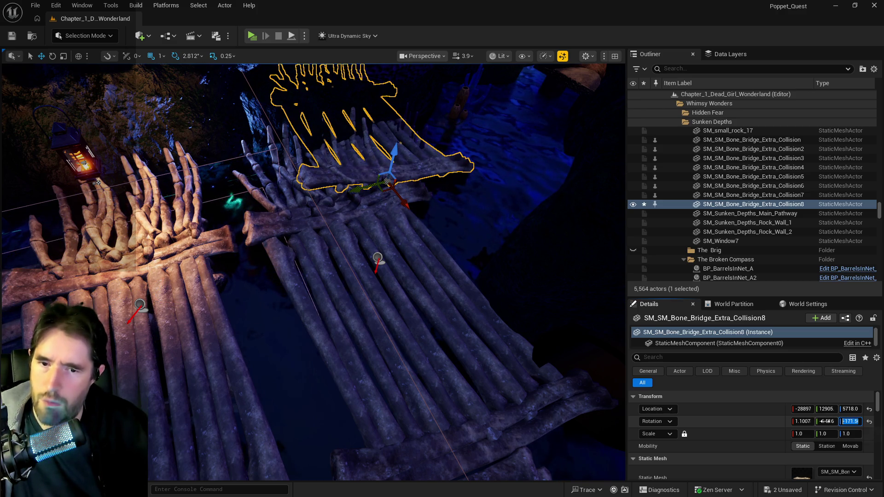
click(848, 423)
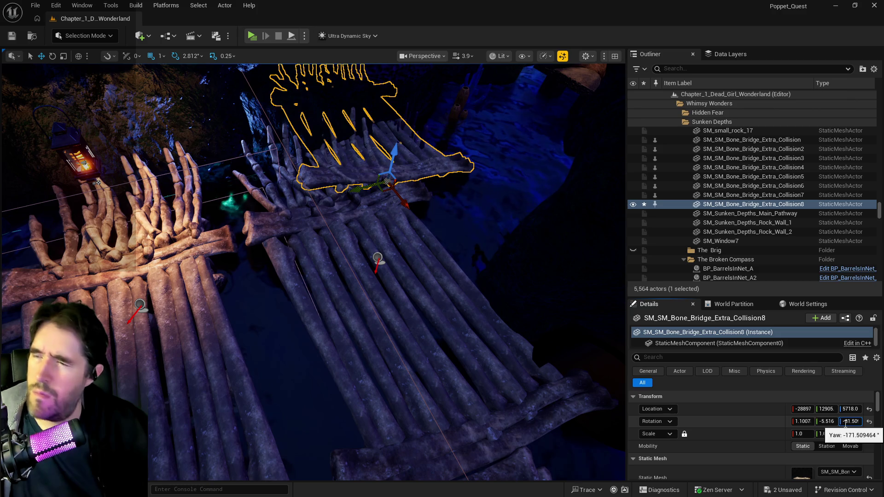
key(Return)
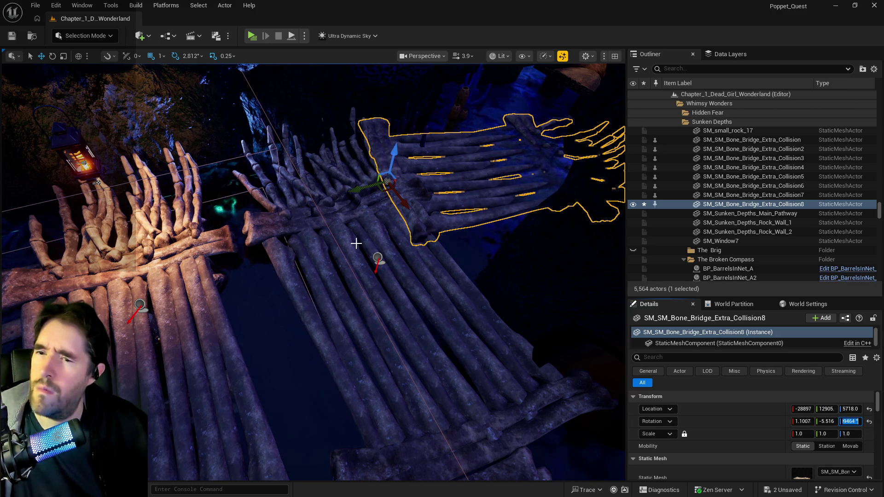
text(-81.5)
Step: Rotate the framed bridge piece with the gizmo to about -98.38 yaw
key(f)
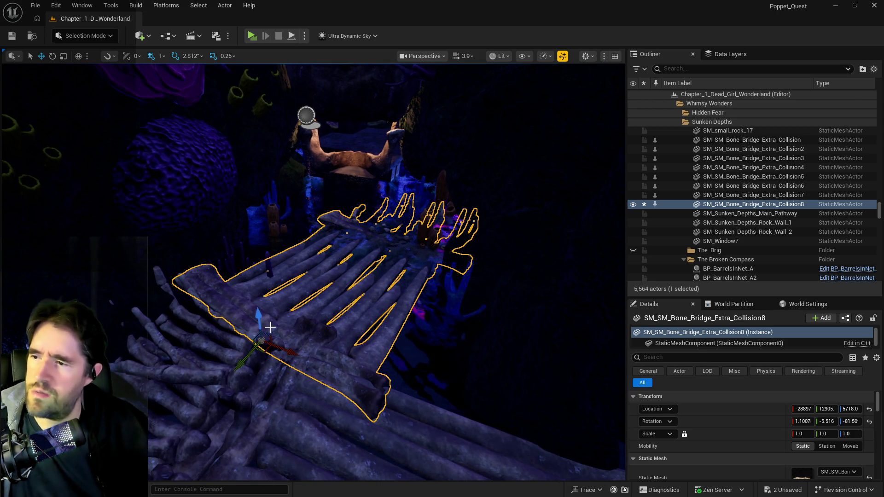
key(e)
drag(242, 317, 250, 300)
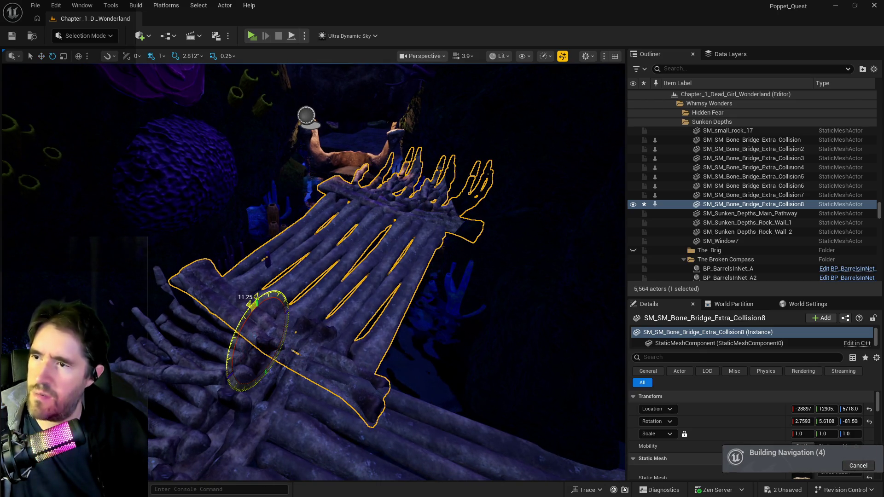
mouse_move(271, 379)
mouse_down()
mouse_move(316, 346)
mouse_move(313, 277)
mouse_move(295, 267)
mouse_move(295, 304)
mouse_move(328, 324)
mouse_move(349, 323)
mouse_move(328, 324)
mouse_up()
scroll(282, 367, up, 5)
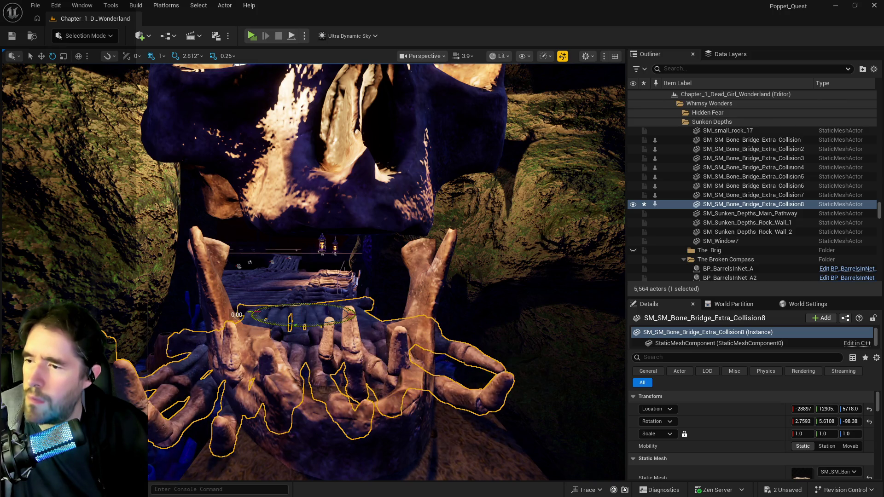
Step: Move Extra_Collision8 to X location -28922 and save the level
key(f)
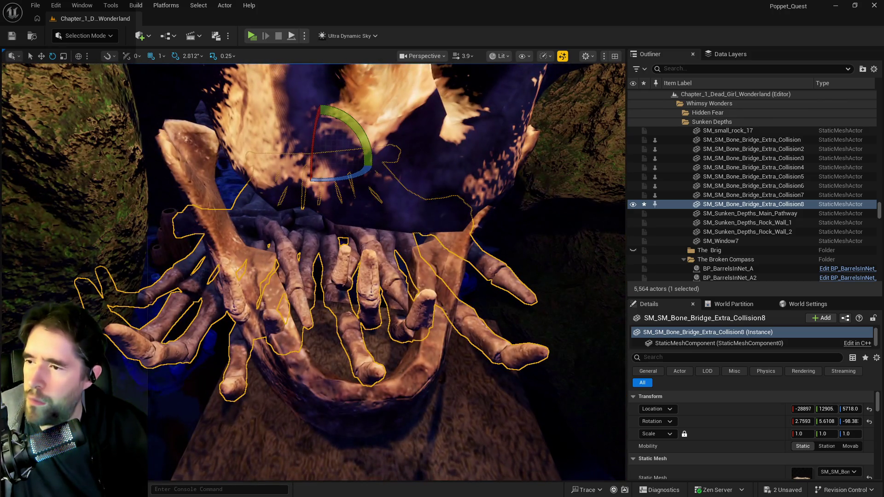
key(r)
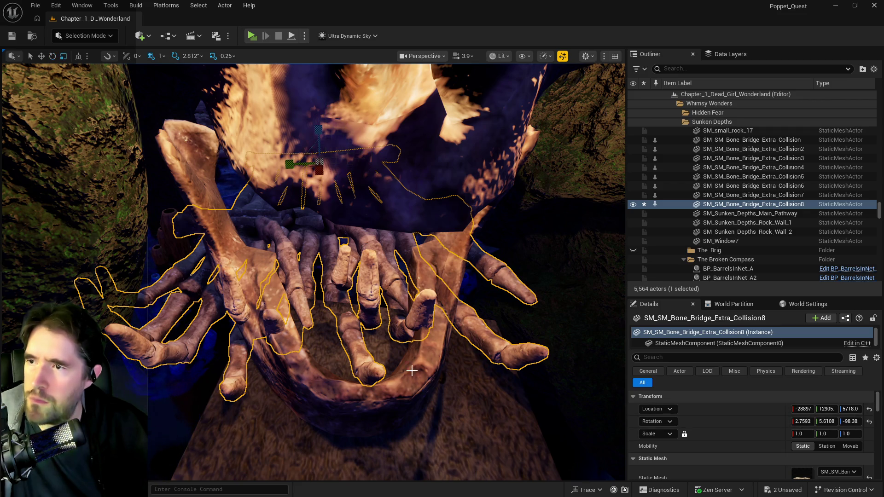
key(w)
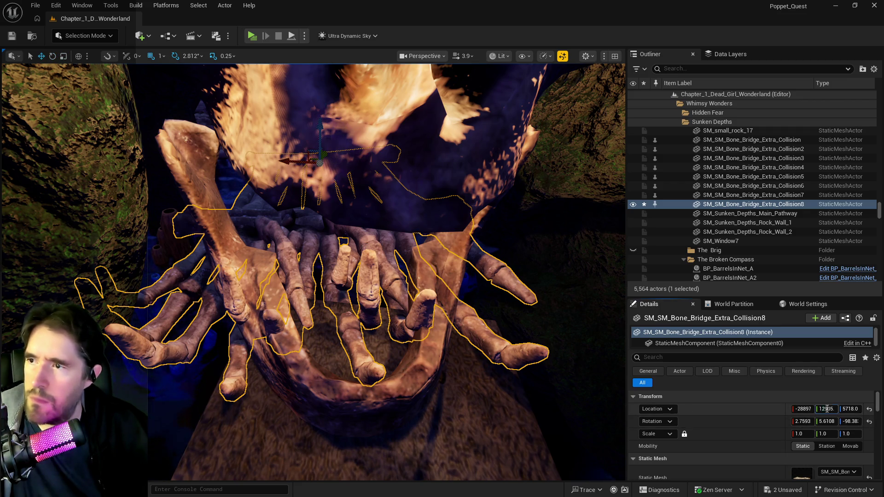
click(803, 408)
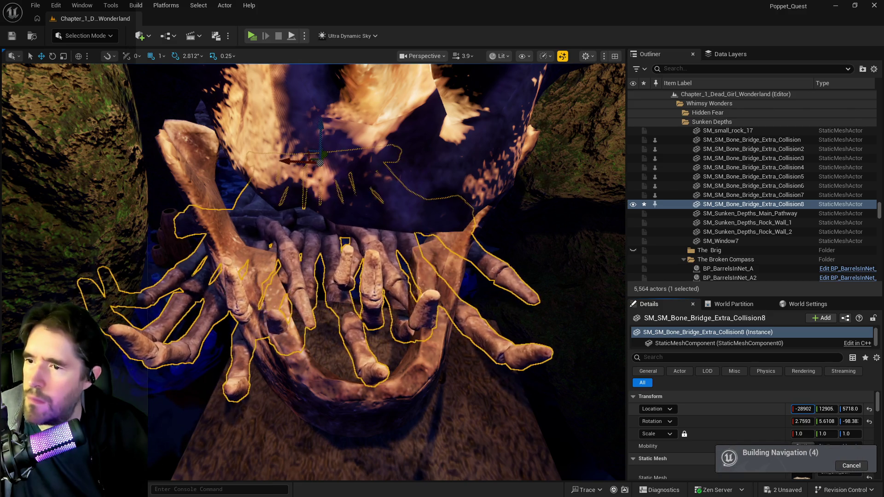
text(-28922)
key(Return)
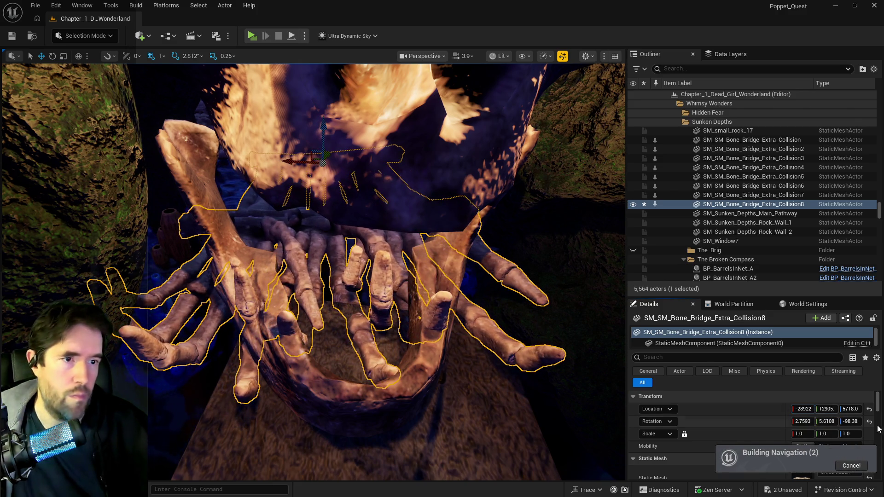
key(ctrl+s)
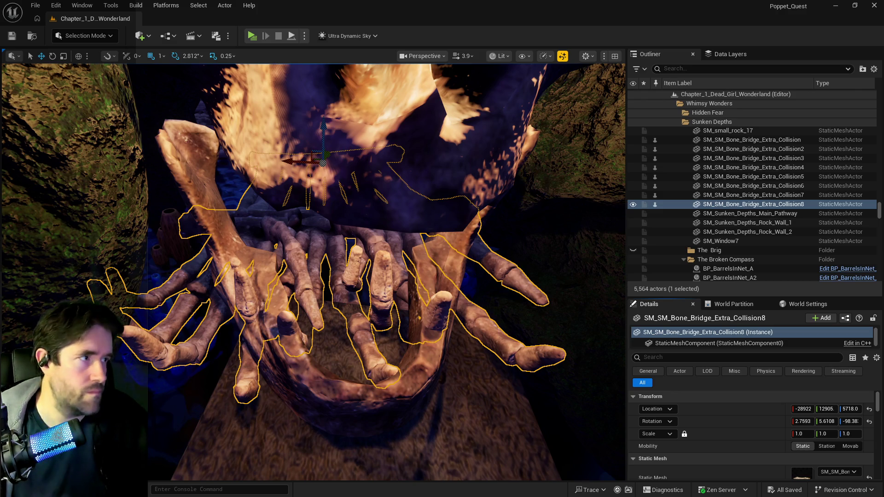
Step: Fly the camera across the bone bridge walkways to inspect the hand mesh at X -28922
key(f)
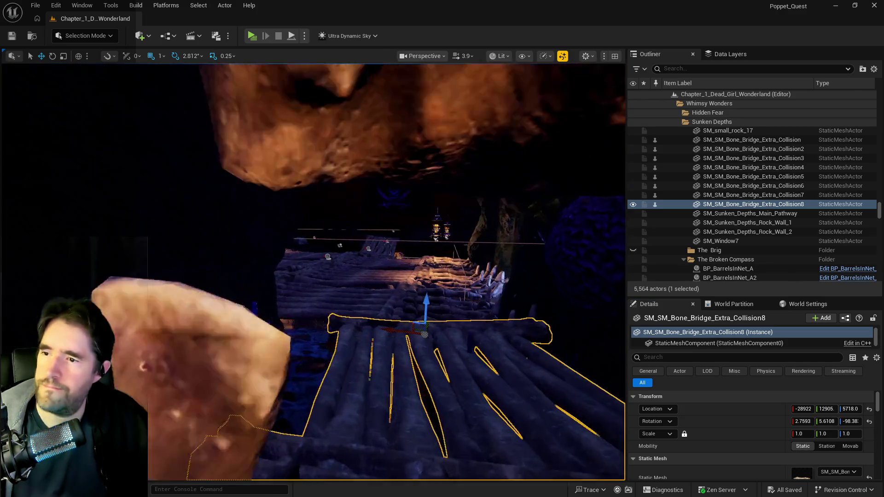
drag(313, 272, 280, 285)
mouse_move(587, 277)
mouse_down()
mouse_move(580, 279)
mouse_move(587, 277)
mouse_up()
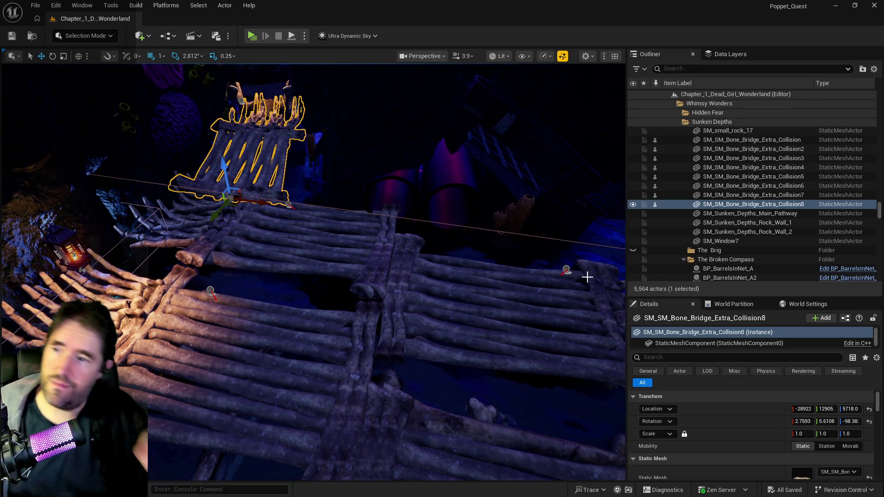
mouse_move(489, 209)
mouse_down()
mouse_move(509, 173)
mouse_move(426, 199)
mouse_up()
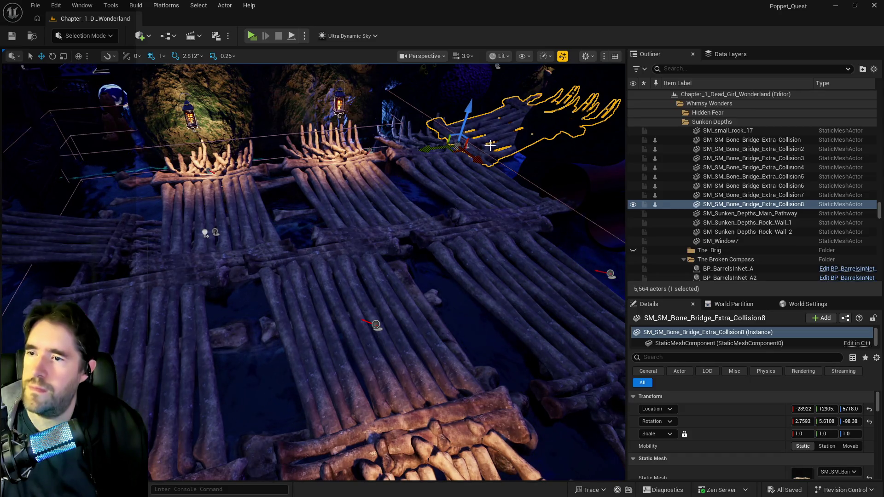
drag(426, 199, 529, 184)
mouse_move(325, 270)
mouse_down()
mouse_move(350, 248)
mouse_move(325, 270)
mouse_move(150, 228)
mouse_move(148, 184)
mouse_up()
Step: Select BP_Enemy_Spawner3, review its Details, and open the BP_Enemy_Spawner Blueprint
click(148, 221)
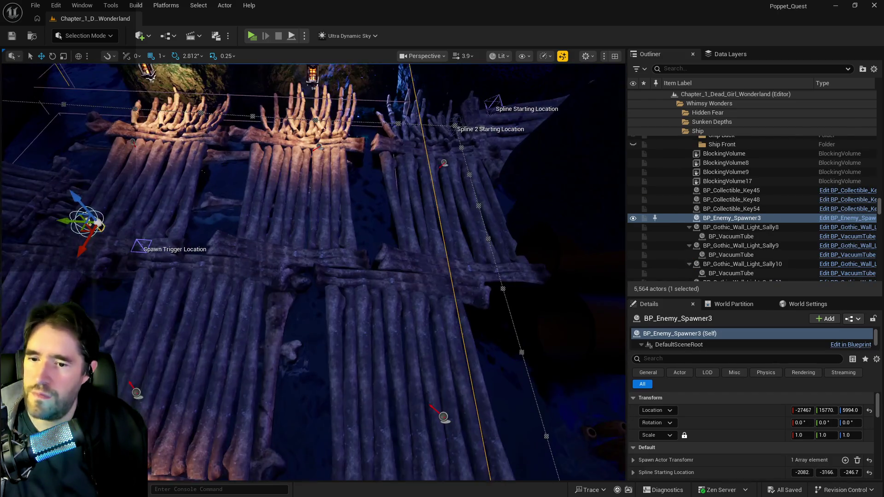
scroll(675, 457, down, 4)
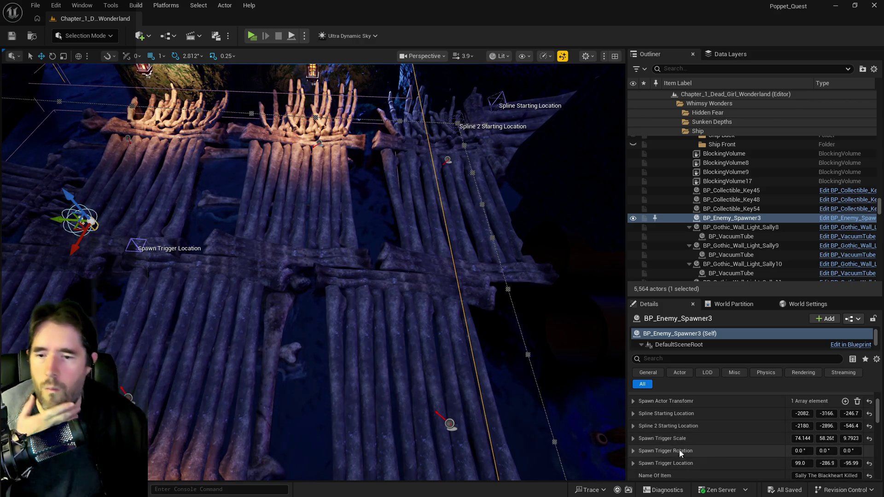
scroll(714, 451, down, 2)
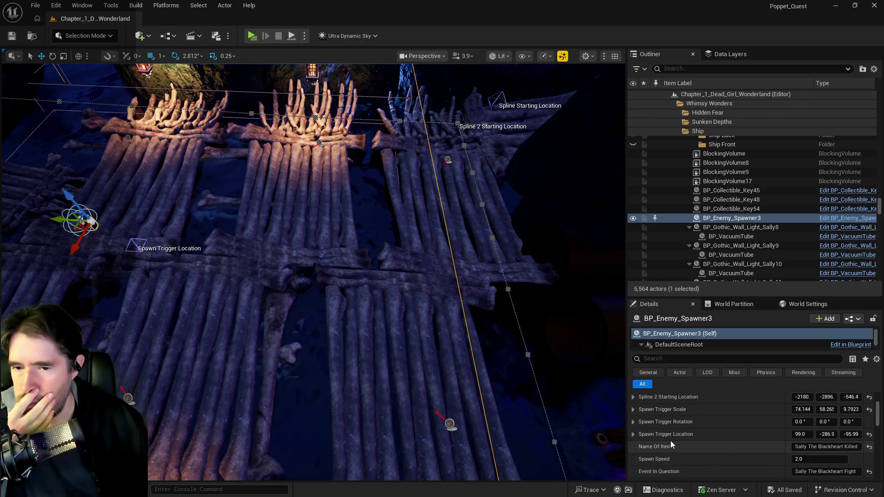
click(848, 218)
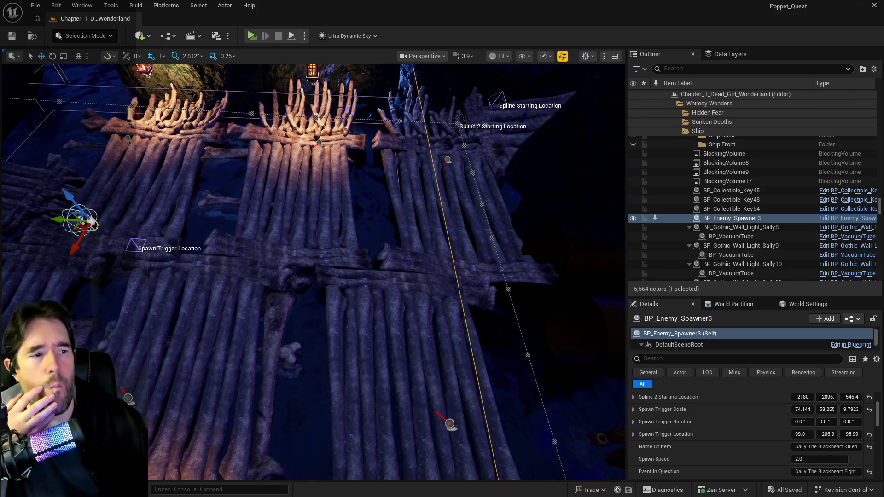
scroll(366, 260, down, 8)
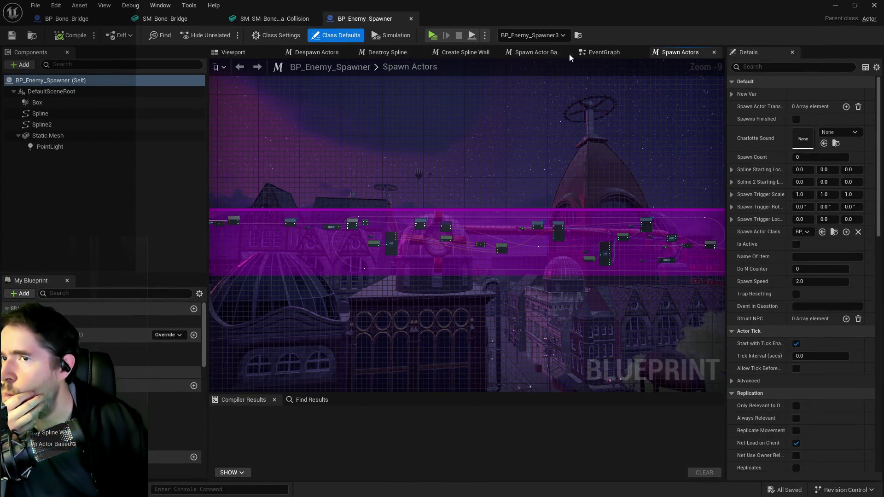
Step: Switch to the spawner's EventGraph and view the Removes The Spline Walls comment
click(600, 52)
scroll(509, 278, down, 5)
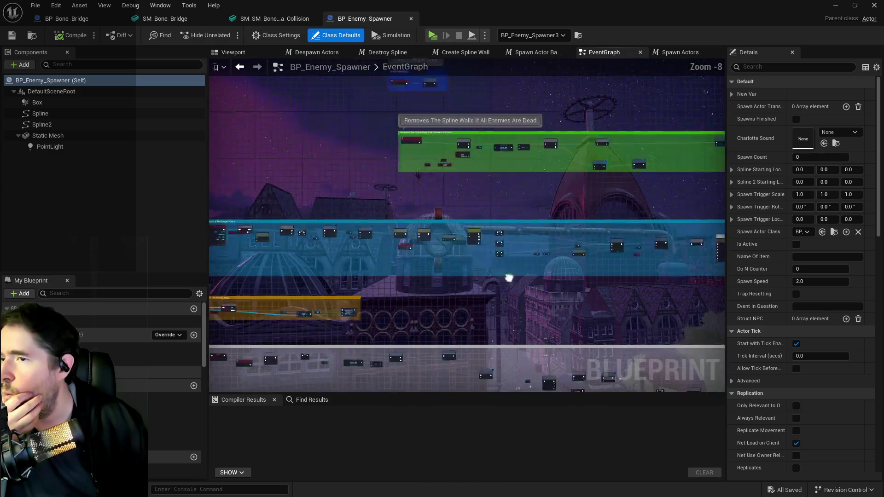
scroll(332, 233, up, 2)
scroll(334, 215, up, 2)
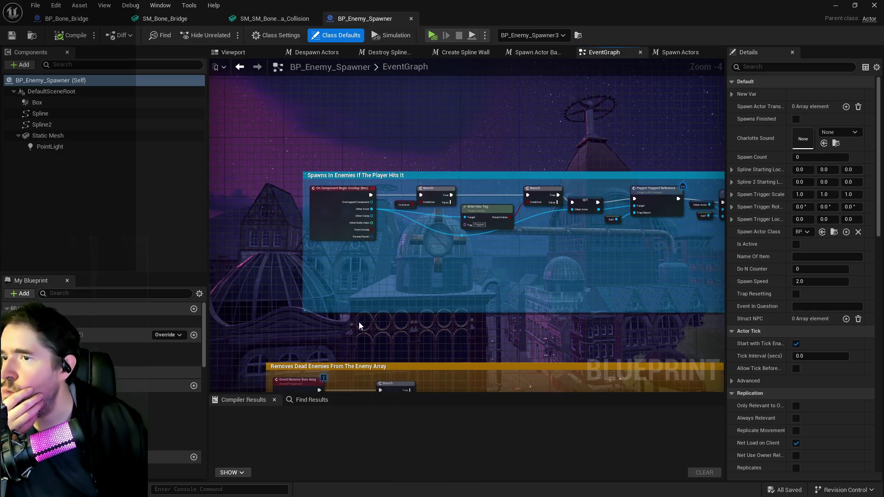
scroll(360, 325, down, 2)
scroll(360, 317, up, 5)
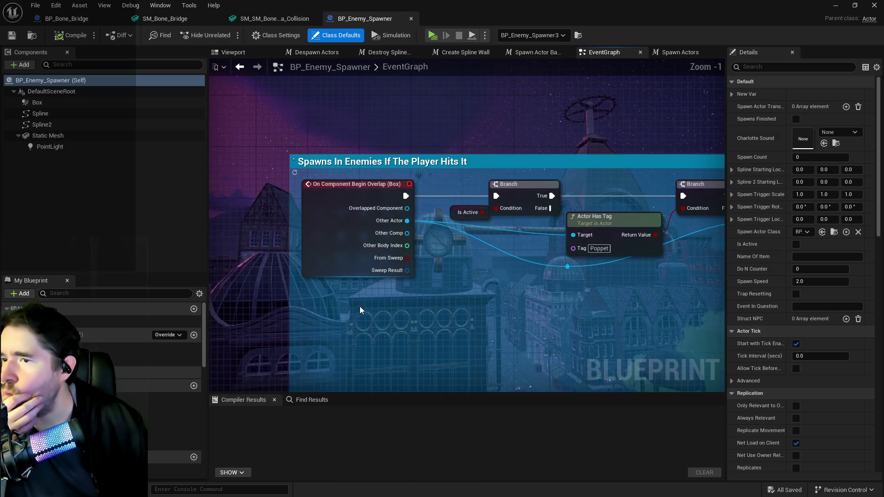
scroll(353, 332, down, 2)
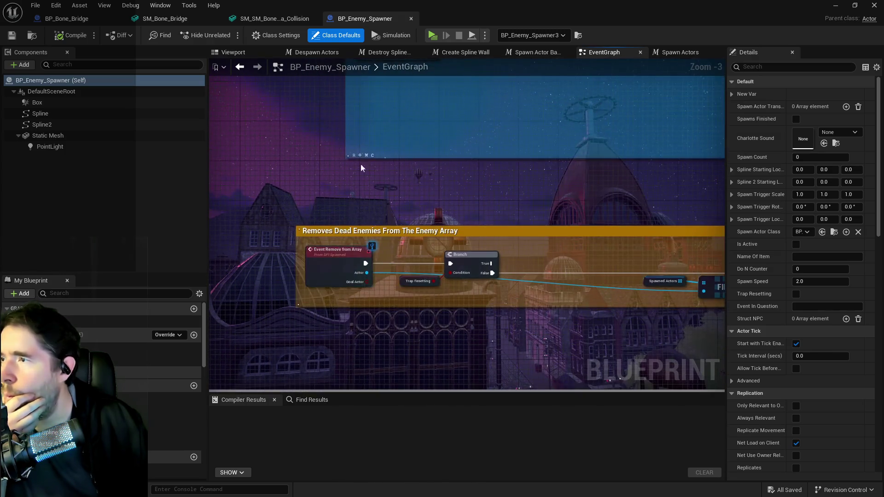
scroll(384, 232, down, 3)
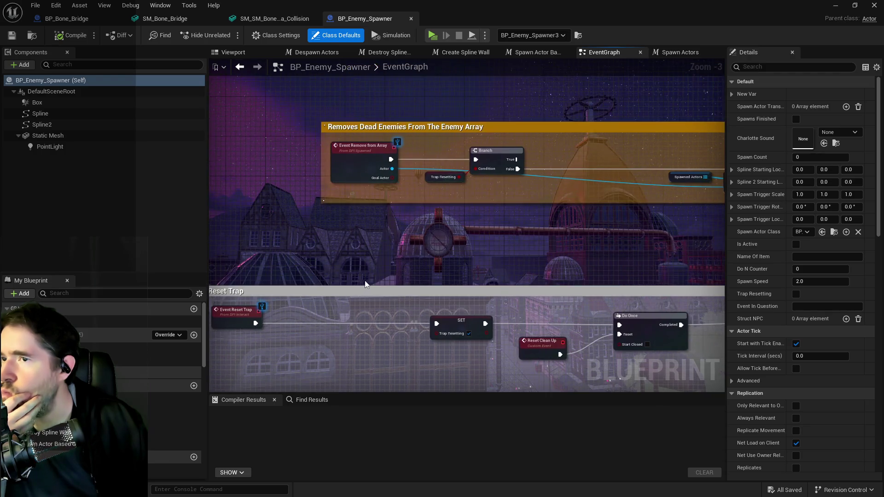
mouse_move(291, 387)
mouse_down()
mouse_move(295, 263)
mouse_move(304, 276)
mouse_up()
scroll(369, 216, up, 5)
mouse_move(369, 216)
mouse_down()
mouse_move(461, 179)
mouse_move(377, 164)
mouse_up()
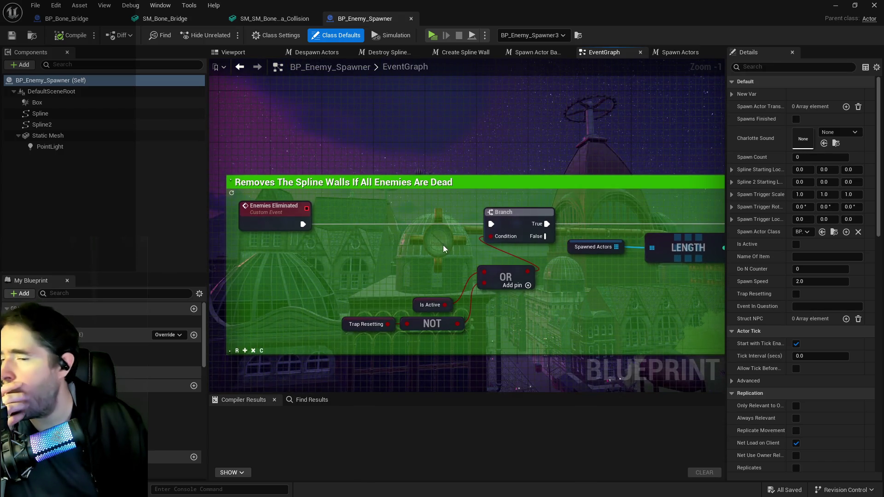
Step: Inspect the Branch, OR, LENGTH, Everything Loaded and Delay nodes and the comment groups
mouse_move(488, 263)
mouse_down()
mouse_move(453, 241)
mouse_move(530, 251)
mouse_move(390, 215)
mouse_move(253, 211)
mouse_up()
scroll(428, 215, down, 2)
scroll(478, 196, down, 3)
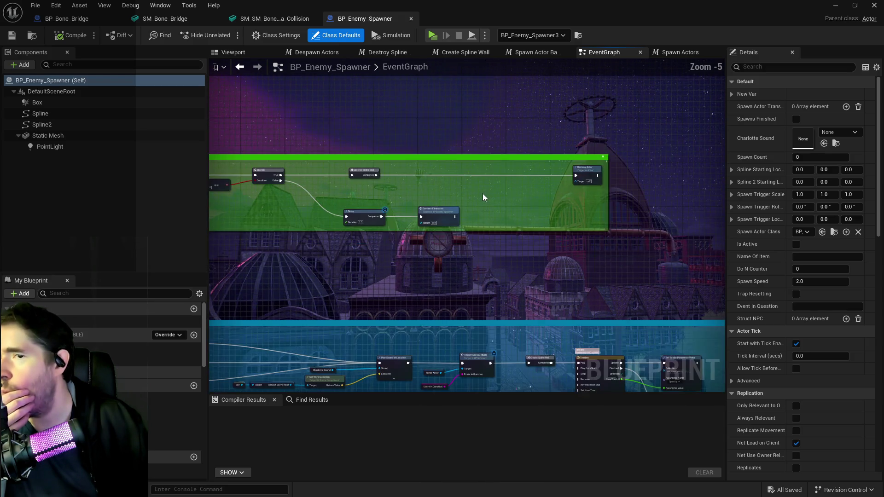
scroll(474, 193, up, 3)
mouse_move(475, 192)
mouse_down()
mouse_move(707, 272)
mouse_move(505, 223)
mouse_move(420, 237)
mouse_move(479, 292)
mouse_move(474, 276)
mouse_up()
scroll(479, 272, down, 3)
scroll(459, 211, down, 1)
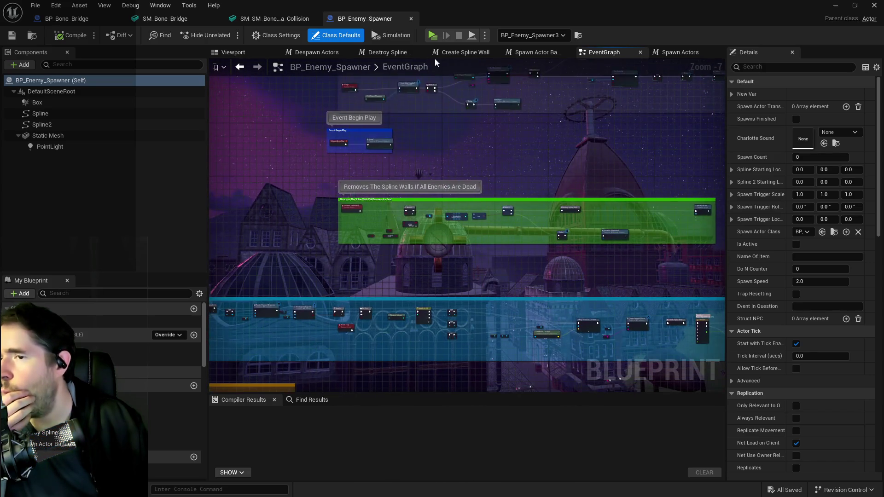
mouse_move(361, 280)
mouse_down()
mouse_move(373, 229)
mouse_move(480, 146)
mouse_up()
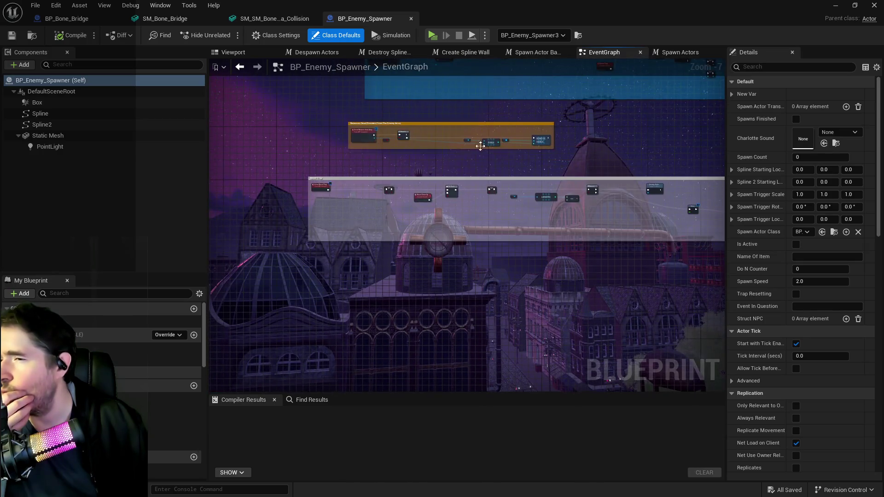
scroll(326, 184, up, 4)
scroll(365, 267, down, 3)
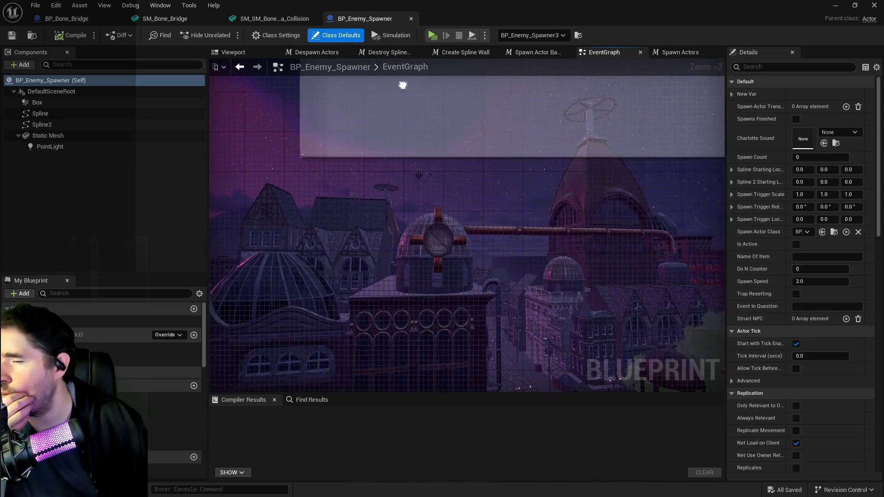
Step: Review the Reset Trap, Removes Dead Enemies and Spawns In Enemies comments
mouse_move(481, 198)
mouse_down()
mouse_move(288, 252)
mouse_move(307, 335)
mouse_up()
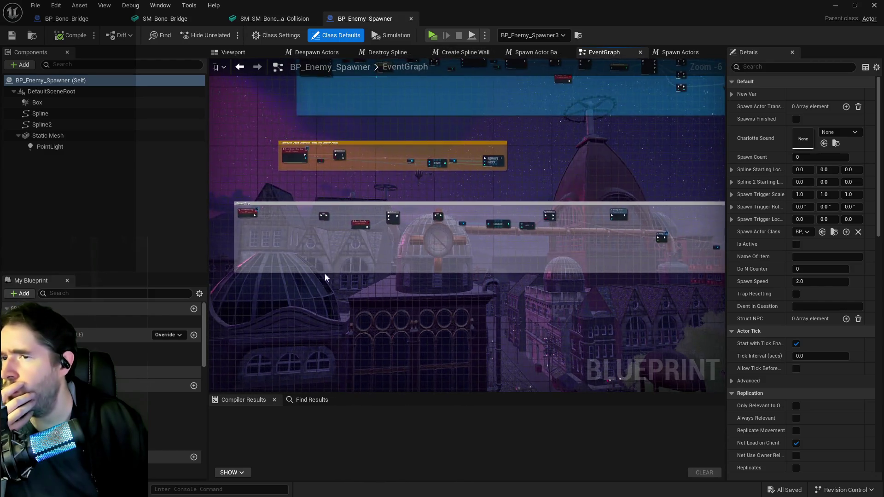
scroll(349, 203, up, 4)
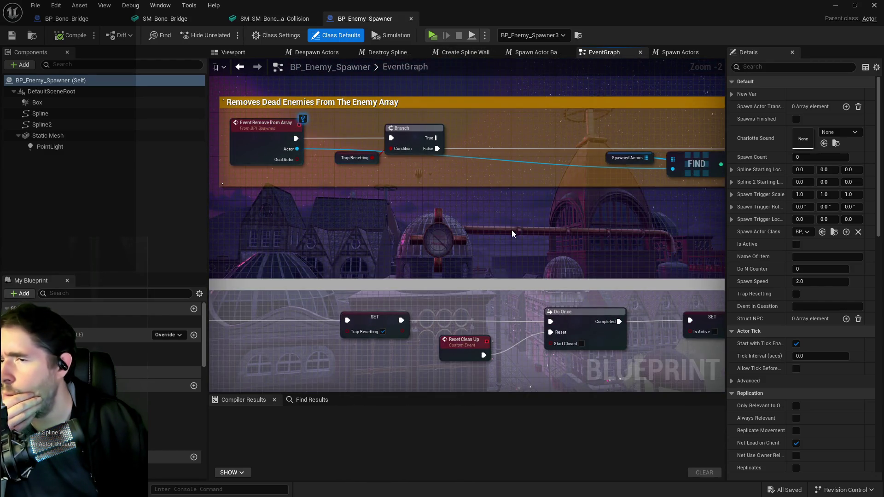
drag(458, 239, 280, 350)
scroll(427, 198, down, 1)
scroll(427, 199, down, 1)
mouse_move(427, 199)
mouse_down()
mouse_move(310, 337)
mouse_move(529, 334)
mouse_up()
drag(586, 335, 523, 304)
scroll(430, 244, down, 3)
scroll(430, 253, up, 3)
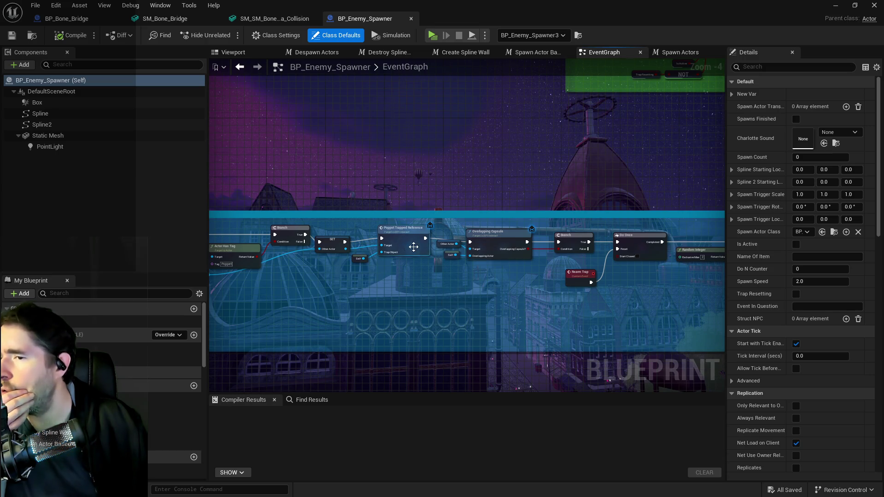
scroll(414, 247, up, 2)
scroll(379, 299, down, 5)
Step: Pan over the Event Begin Play area and the green, blue and orange comment groups
drag(412, 216, 327, 314)
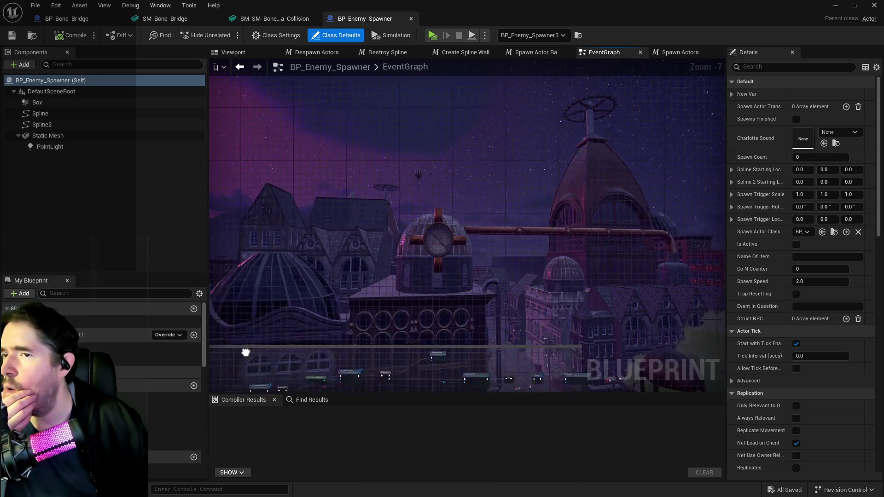
drag(386, 193, 370, 129)
scroll(338, 191, up, 3)
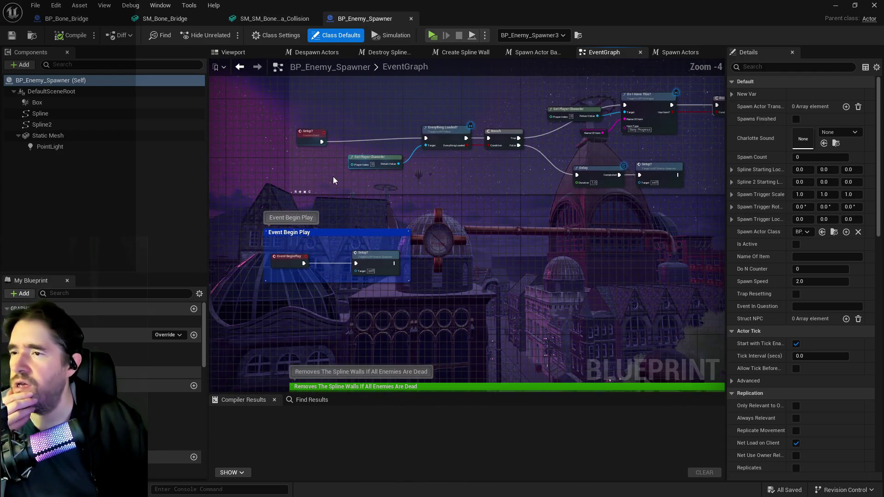
scroll(354, 211, down, 2)
mouse_move(387, 369)
mouse_down()
mouse_move(328, 193)
mouse_move(211, 180)
mouse_move(243, 175)
mouse_up()
mouse_move(371, 217)
mouse_down()
mouse_move(518, 191)
mouse_move(519, 207)
mouse_move(716, 199)
mouse_up()
scroll(622, 247, up, 3)
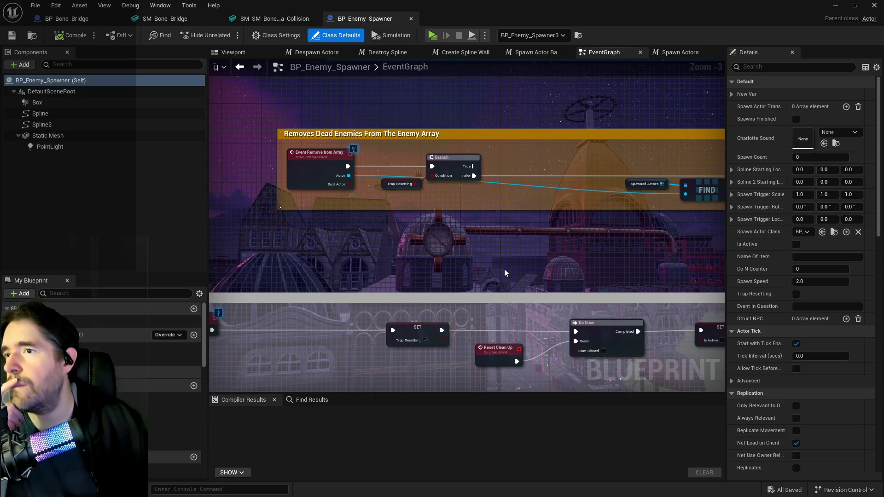
scroll(505, 273, down, 2)
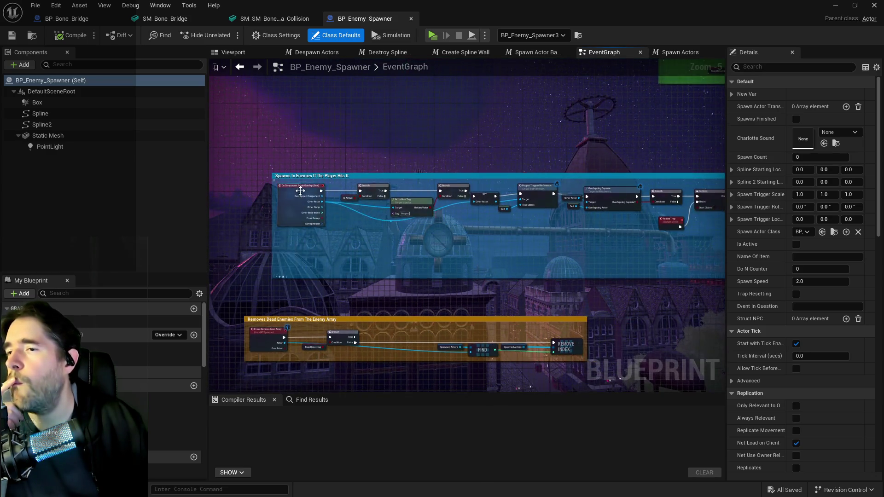
scroll(460, 239, up, 2)
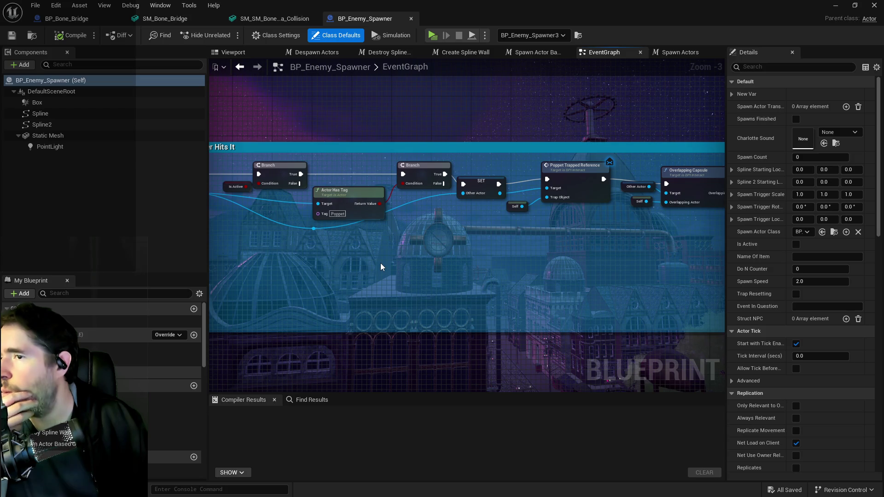
Step: Trace the trap logic from Rearm Trap through Switch on Int and sounds to Spawn Actors
drag(381, 267, 277, 270)
drag(341, 263, 213, 261)
mouse_move(359, 262)
mouse_down()
mouse_move(269, 249)
mouse_move(282, 247)
mouse_up()
drag(575, 258, 295, 249)
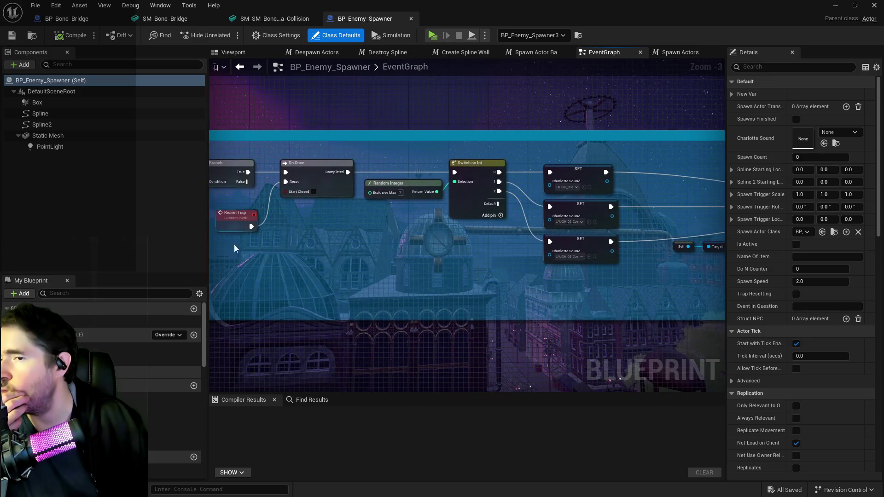
mouse_move(599, 258)
mouse_down()
mouse_move(322, 251)
mouse_move(211, 230)
mouse_up()
drag(598, 218, 424, 216)
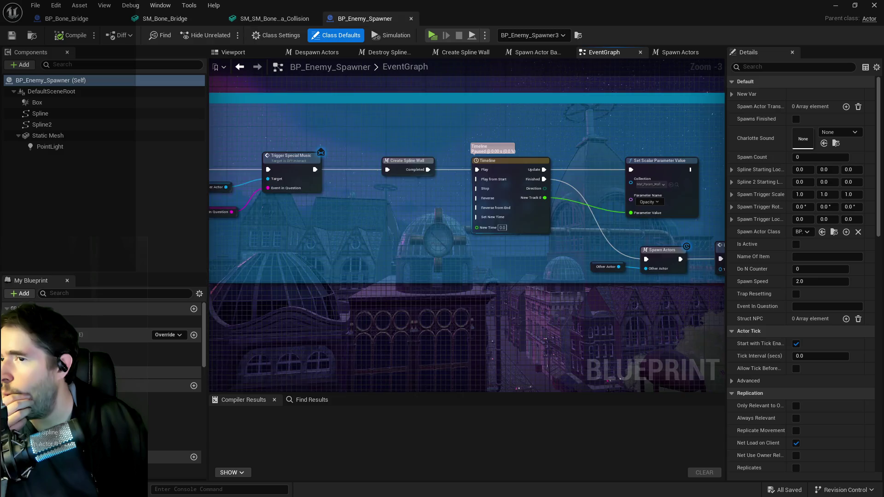
scroll(361, 216, down, 1)
scroll(439, 230, down, 1)
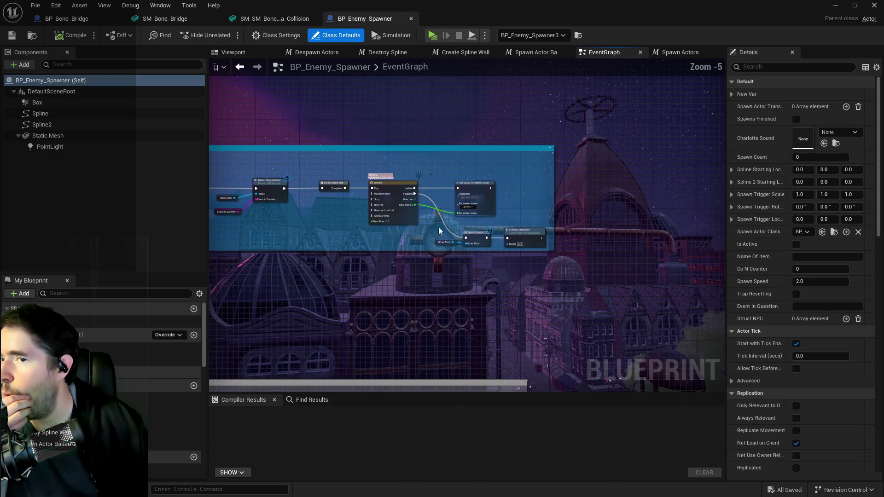
Step: Pan back over the spline-wall removal, Enemies Eliminated, LENGTH and OR nodes
drag(394, 207, 529, 184)
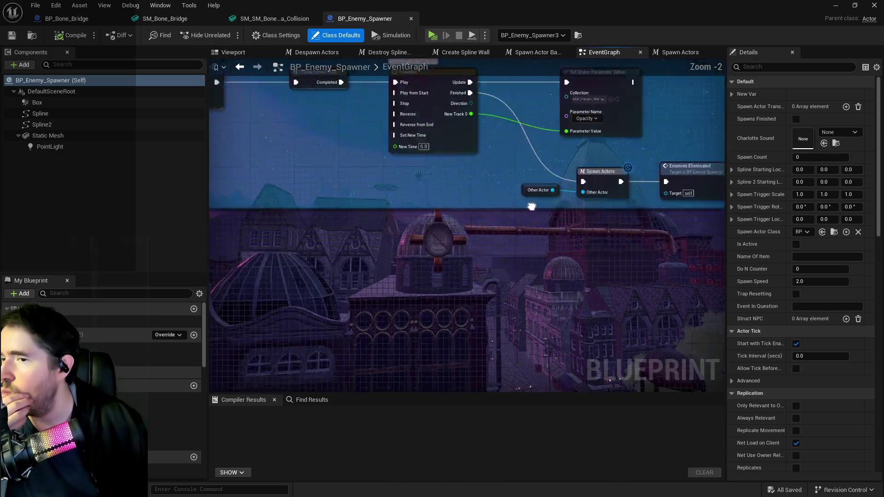
scroll(376, 250, down, 1)
scroll(332, 231, up, 4)
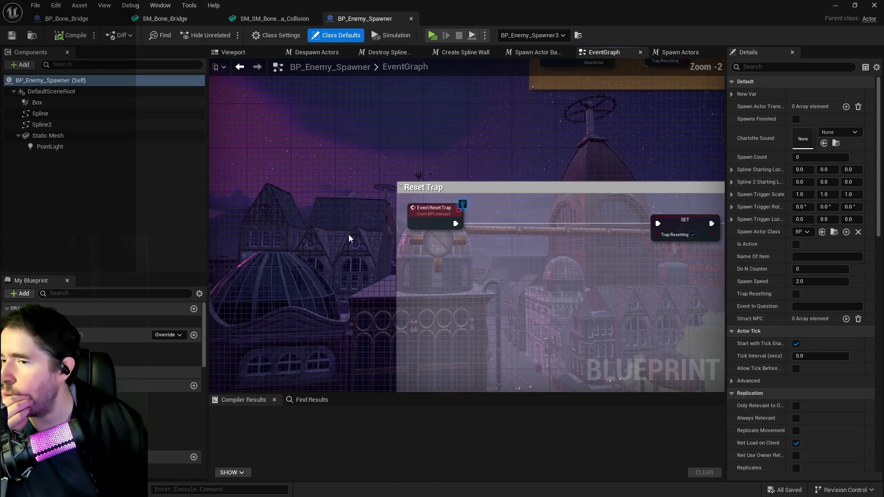
drag(494, 306, 350, 391)
scroll(368, 196, down, 4)
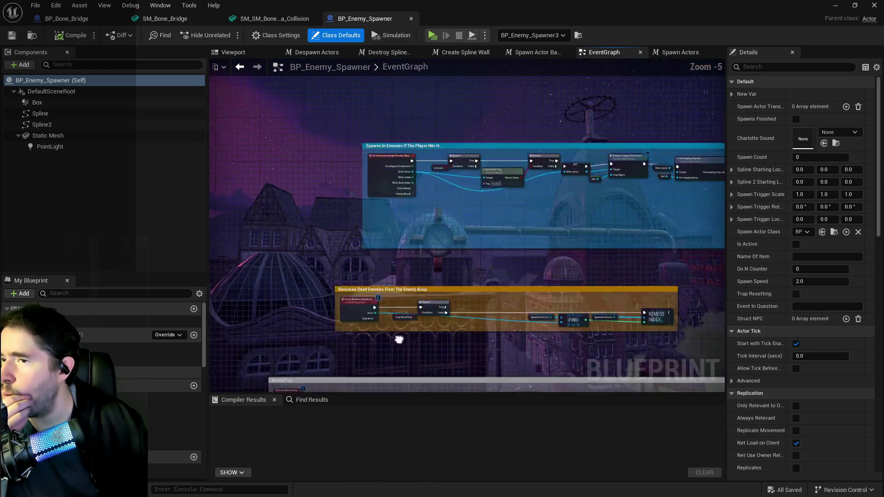
drag(368, 195, 148, 198)
scroll(418, 229, up, 3)
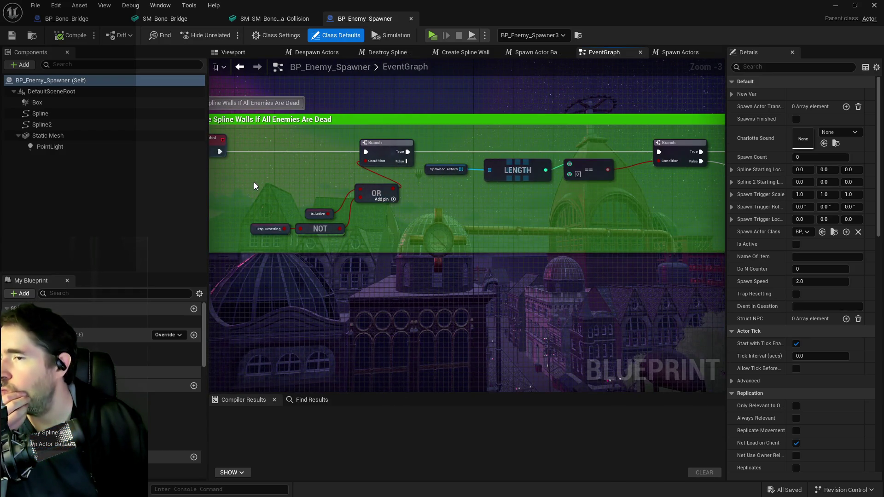
mouse_move(410, 233)
mouse_down()
mouse_move(324, 235)
mouse_move(394, 231)
mouse_move(258, 209)
mouse_up()
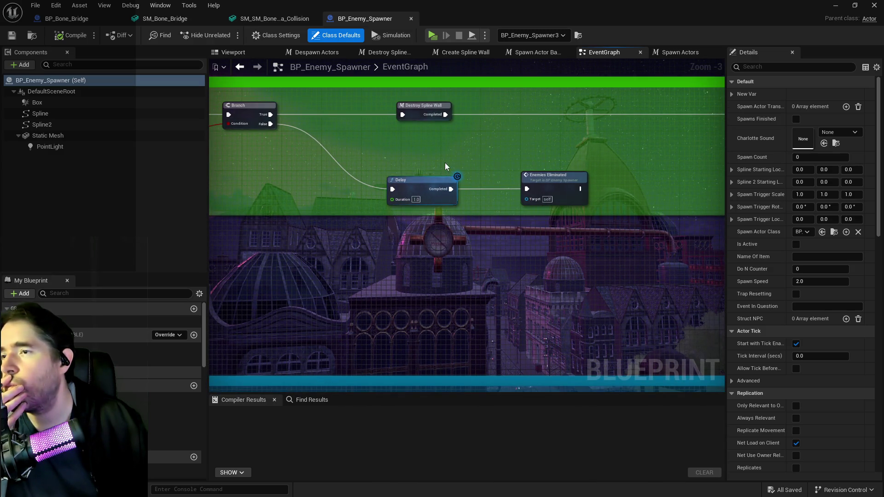
drag(448, 170, 586, 199)
mouse_move(402, 195)
mouse_down()
mouse_move(496, 209)
mouse_move(518, 196)
mouse_move(487, 217)
mouse_move(418, 210)
mouse_up()
scroll(463, 210, down, 3)
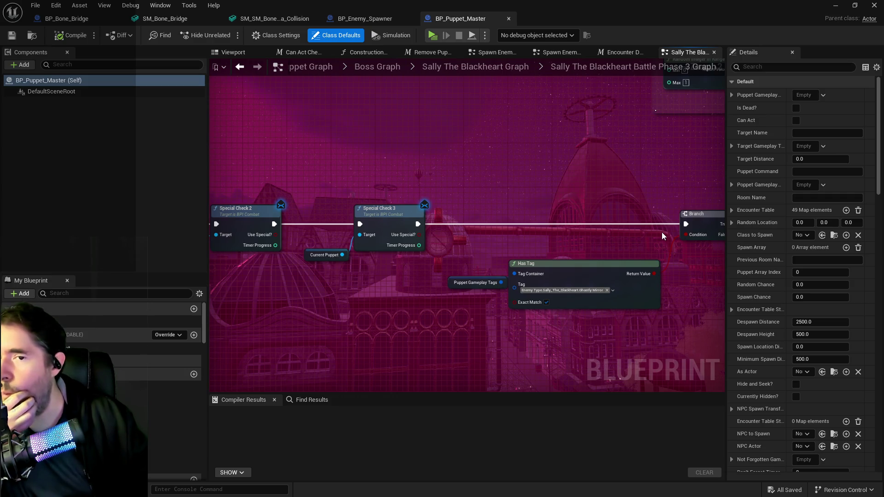
Step: Open the Sally clone Blueprint, look over its event graph, and enter the Ghastly Mirror graph
double_click(603, 280)
mouse_move(522, 250)
mouse_down()
mouse_move(447, 233)
mouse_move(381, 203)
mouse_move(361, 241)
mouse_move(602, 192)
mouse_up()
scroll(594, 197, up, 1)
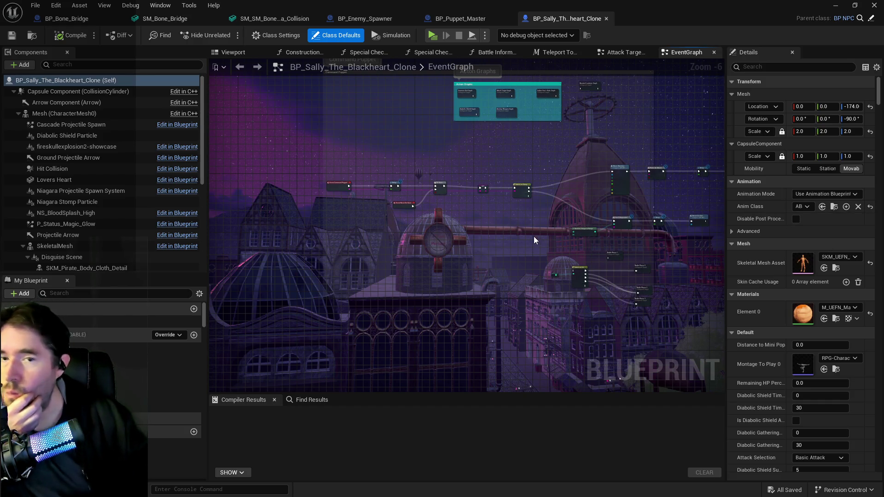
drag(534, 237, 483, 215)
scroll(483, 215, down, 7)
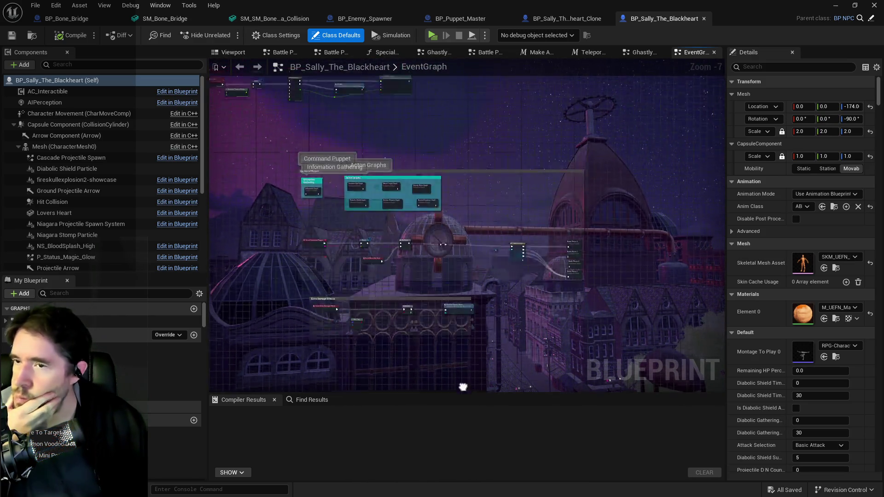
scroll(458, 308, up, 4)
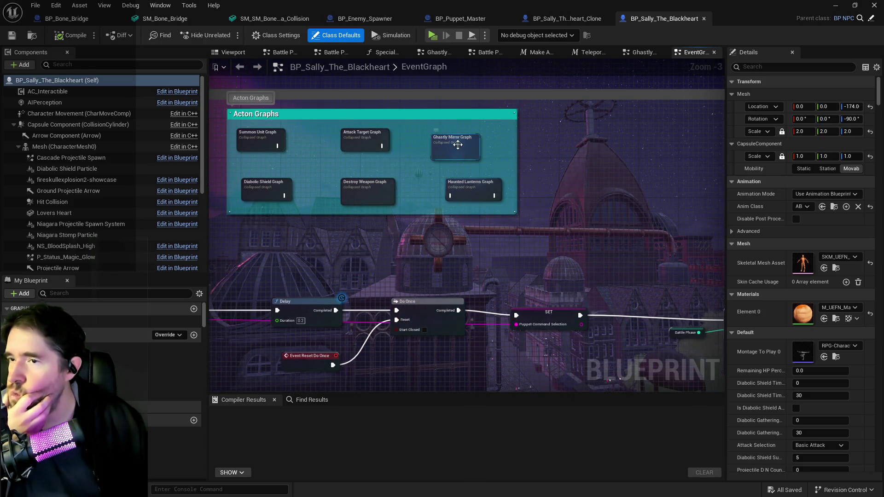
double_click(457, 147)
scroll(443, 186, up, 11)
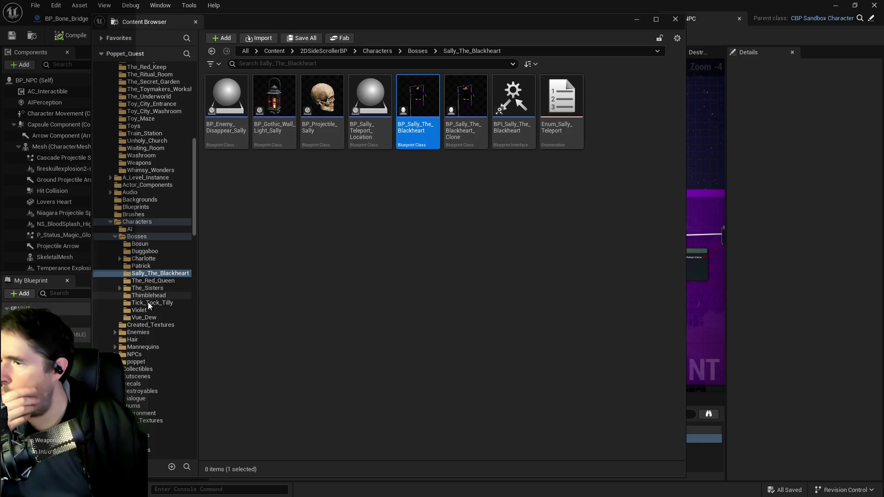
Step: Browse to Weapons/Sally_The_Blackheart and duplicate BP_Weapon_Sally_Sword
scroll(143, 313, down, 10)
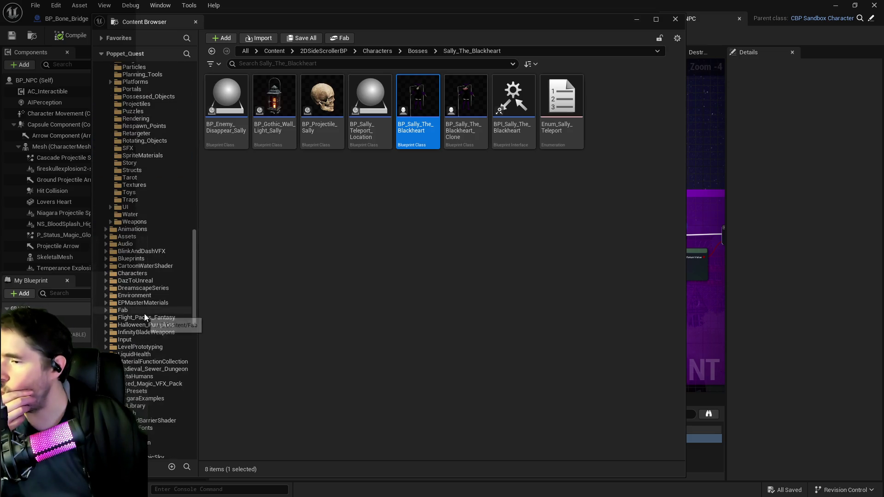
scroll(146, 310, down, 10)
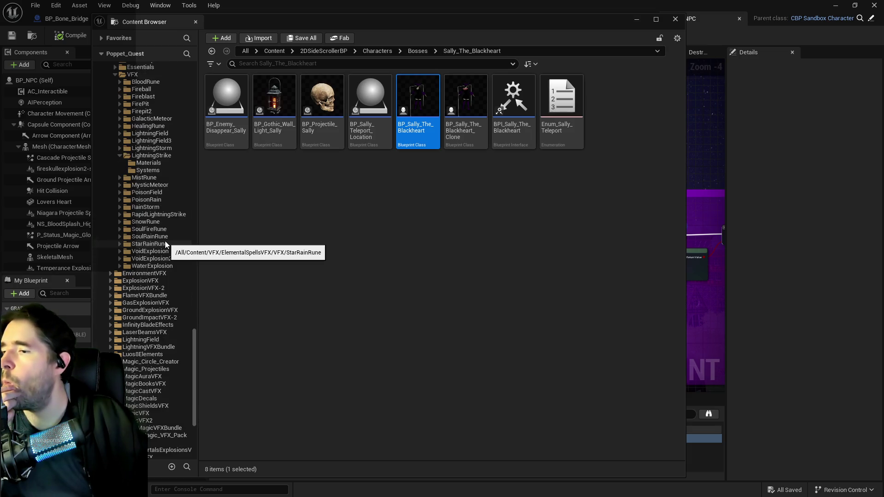
scroll(164, 242, up, 8)
scroll(164, 241, up, 14)
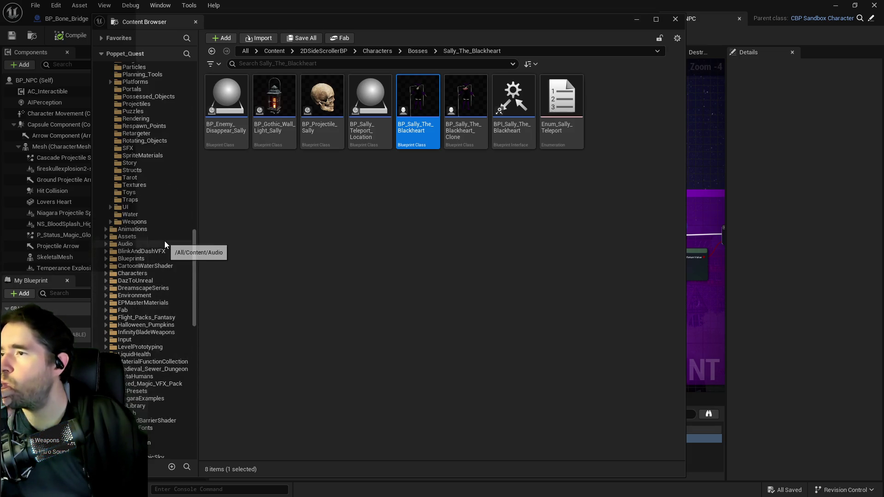
click(110, 295)
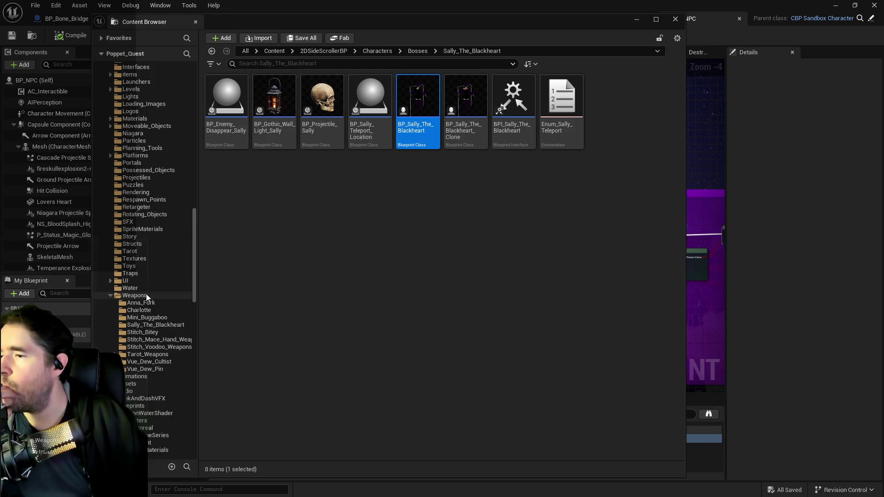
scroll(152, 301, down, 3)
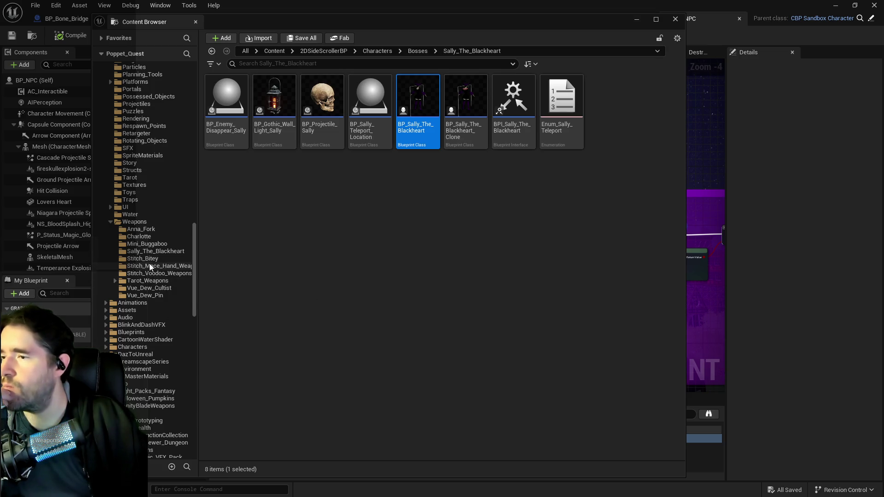
click(150, 251)
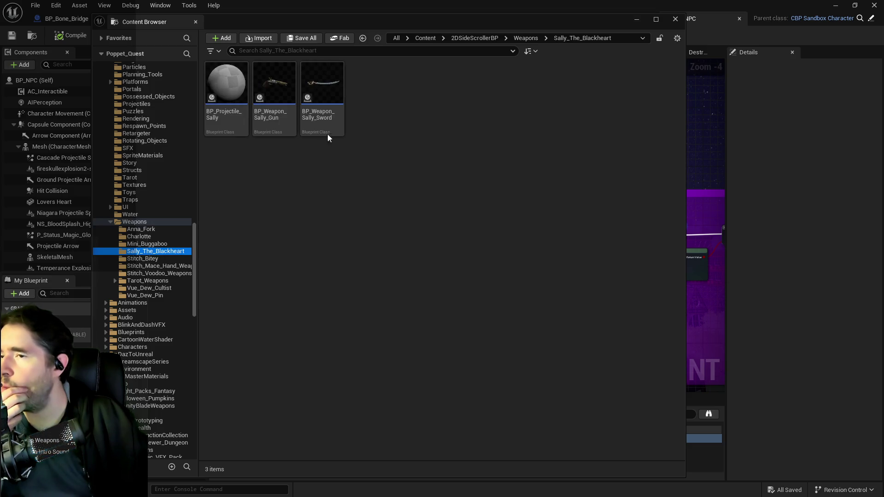
click(330, 92)
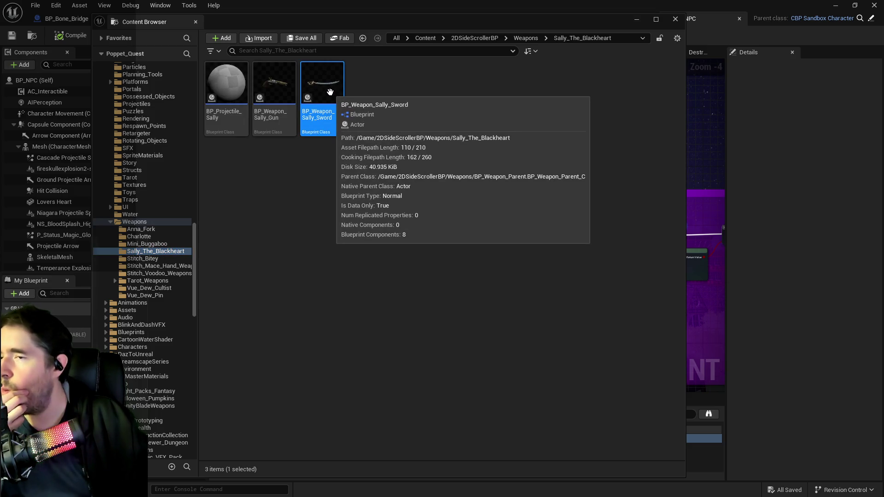
right_click(331, 94)
click(361, 179)
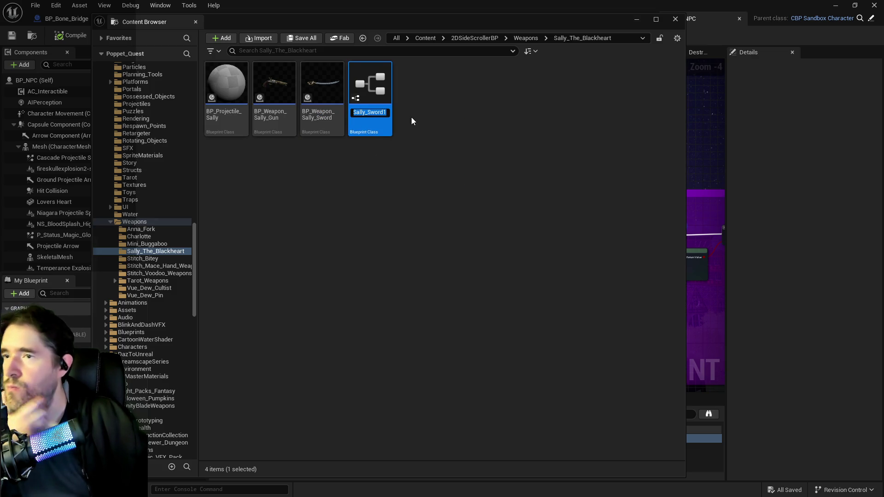
Step: Name the copy BP_Weapon_Sally_Clone_Sword, save it, and open its class defaults
key(Home)
key(Right)
key(Right)
text(Cln)
key(BackSpace)
key(BackSpace)
text(lone)
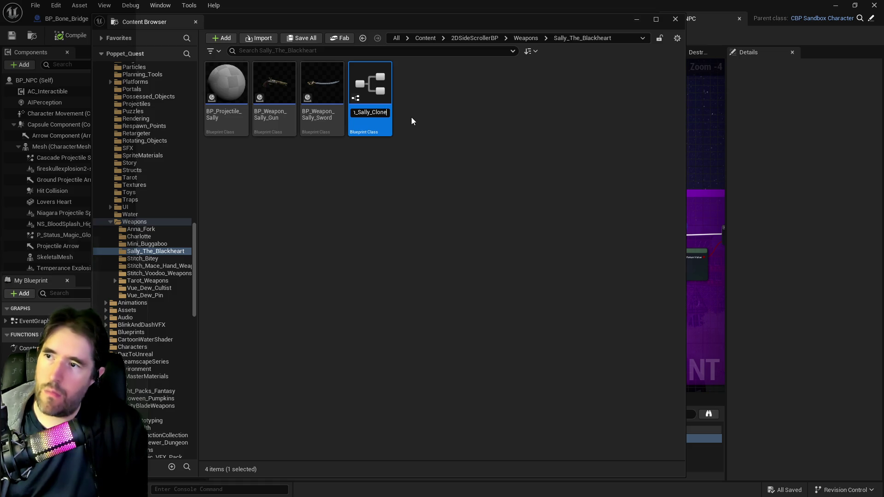
text(_)
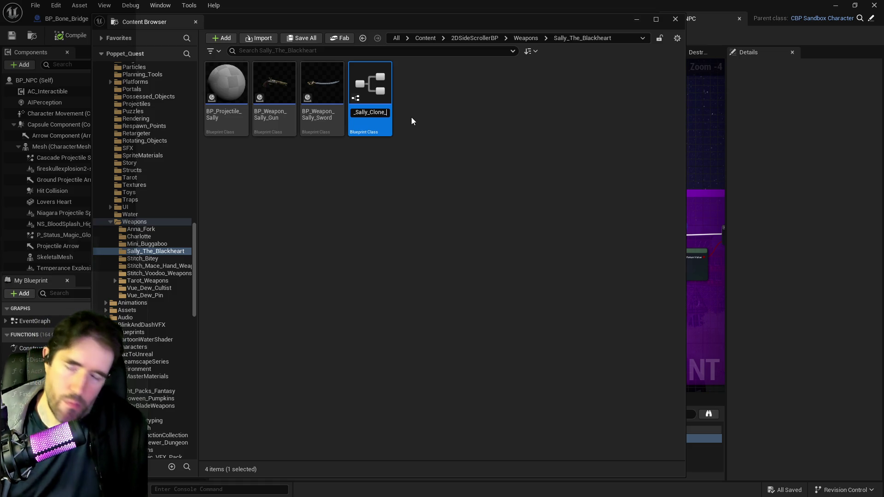
key(Right)
key(Right)
key(Right)
key(Right)
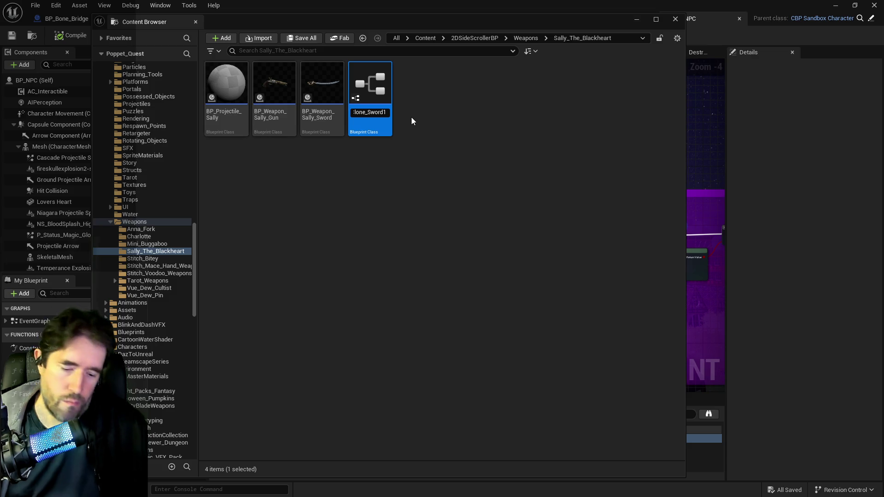
key(Return)
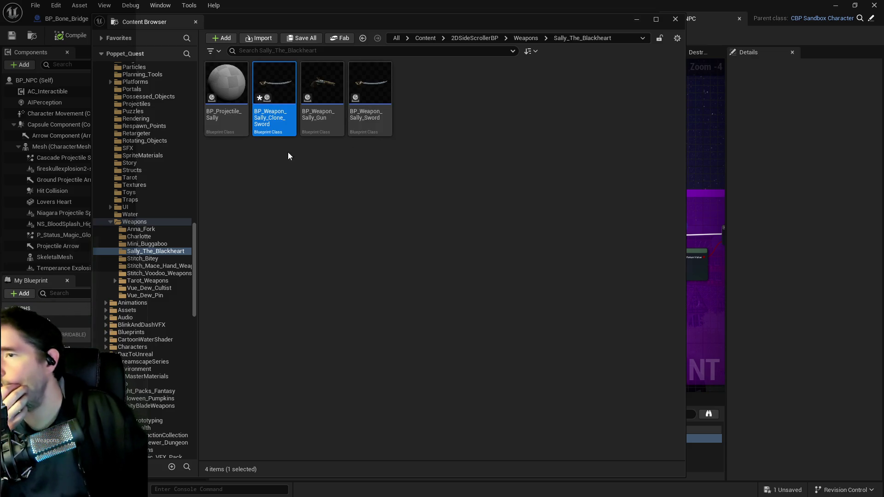
click(302, 38)
click(512, 354)
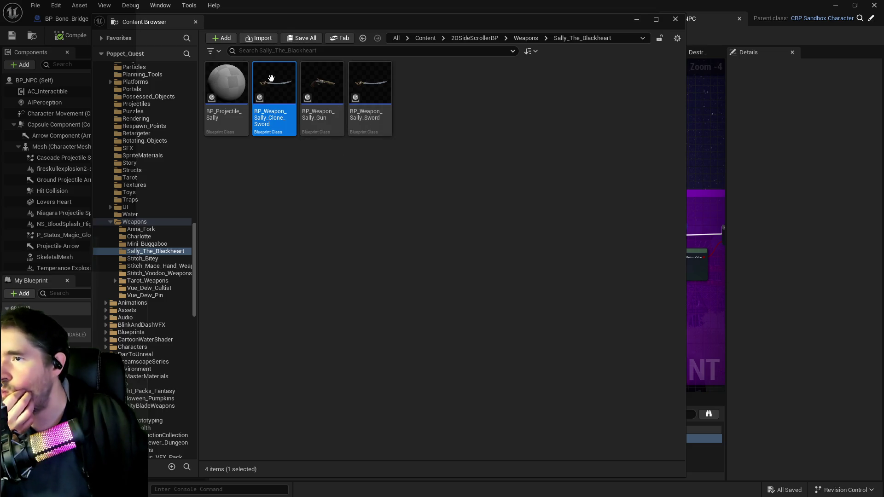
double_click(290, 95)
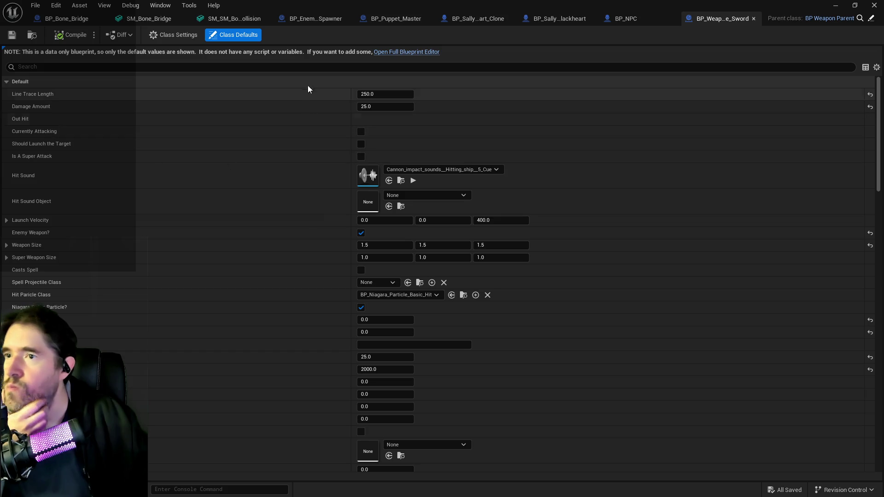
Step: Add the actor tag 'Sally Clone Sword' to the clone sword, then compile and save
click(306, 67)
text(tag)
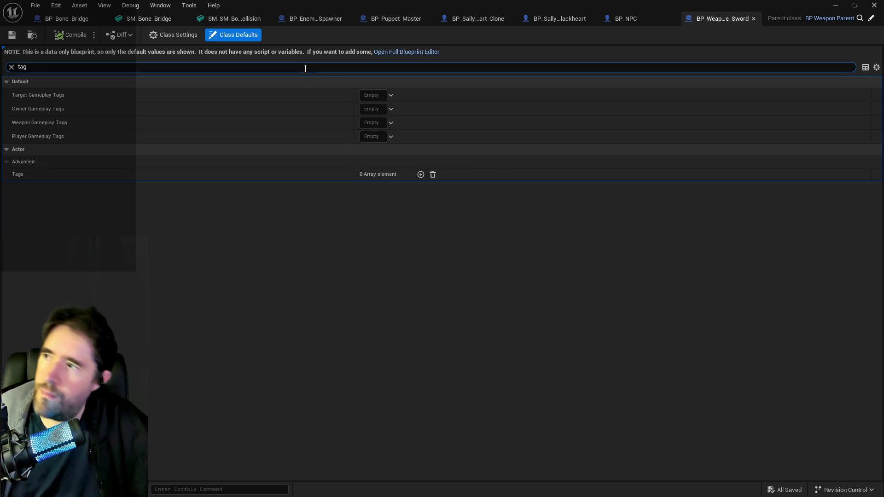
click(420, 175)
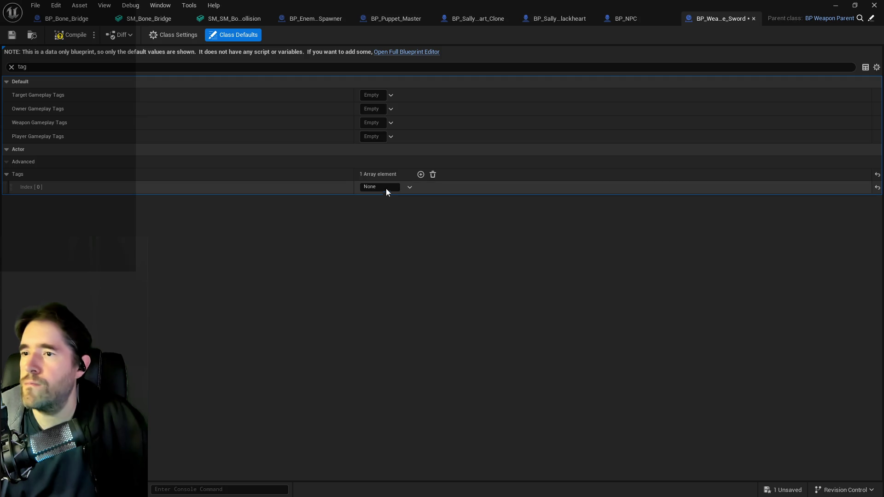
text(Sally Cl)
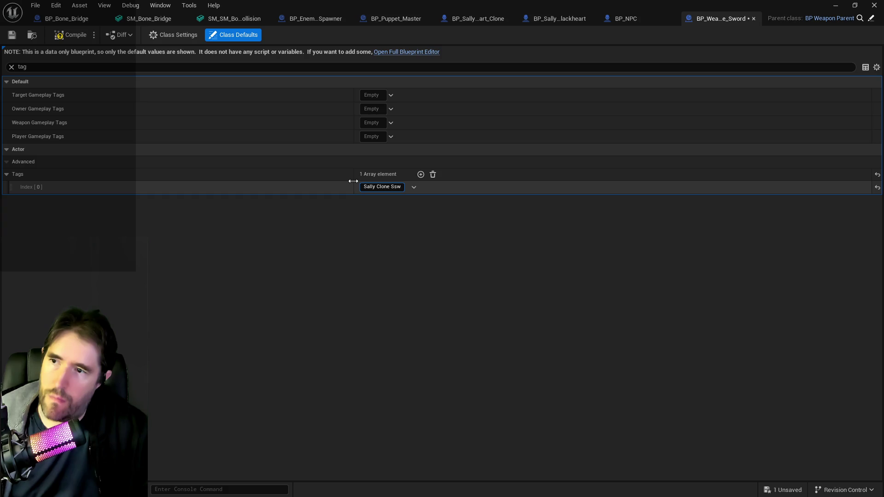
text(ord)
click(53, 39)
click(12, 35)
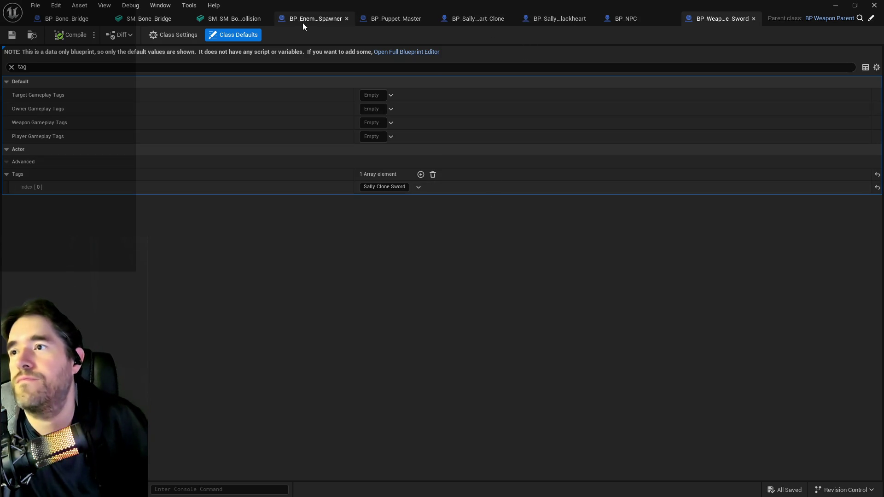
click(368, 189)
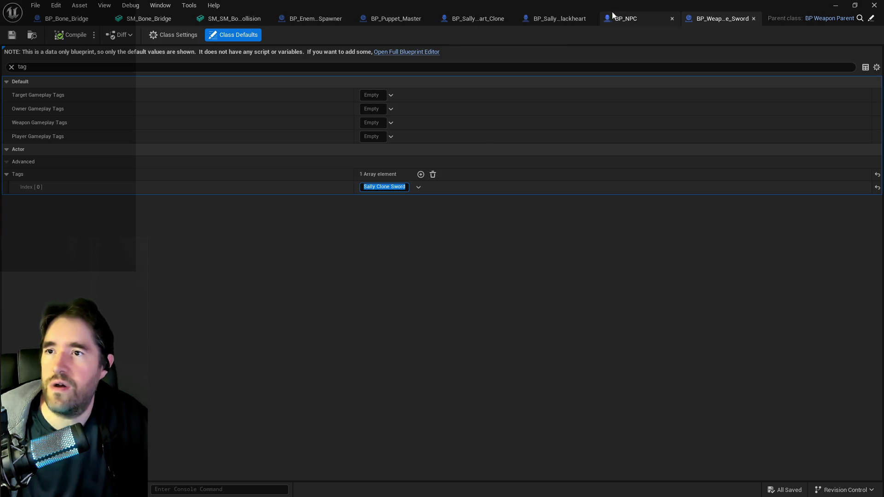
Step: In Sally The Blackheart, add Get All Actors with Tag 'Sally Clone Sword' after the clone loop completes
click(555, 19)
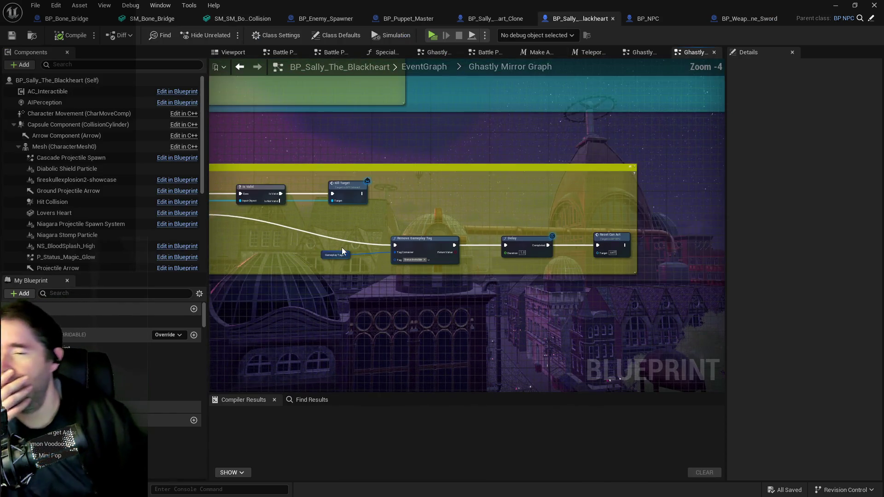
scroll(300, 242, down, 1)
mouse_move(300, 242)
mouse_down()
mouse_move(420, 222)
mouse_move(519, 247)
mouse_move(361, 233)
mouse_up()
scroll(414, 210, up, 1)
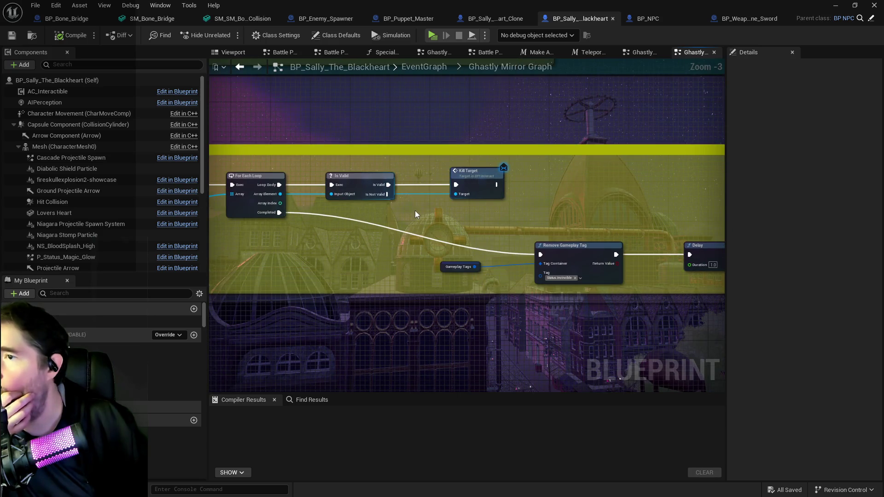
drag(415, 211, 534, 187)
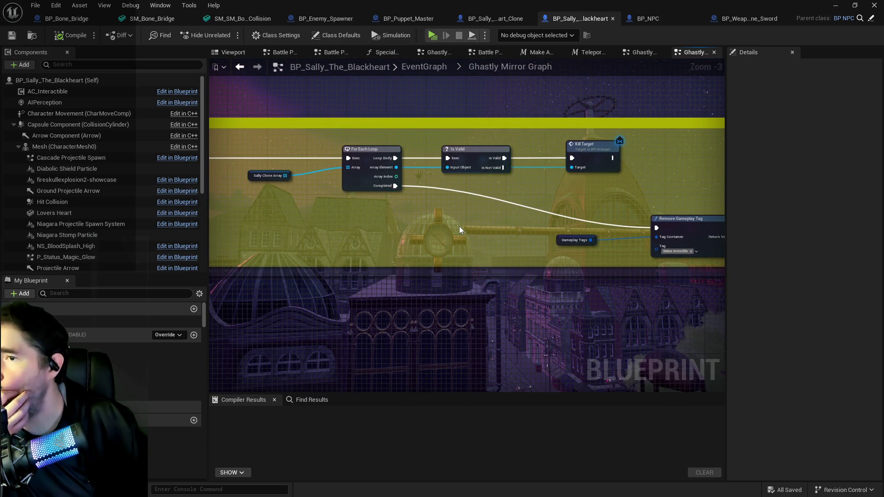
drag(460, 226, 391, 218)
right_click(391, 221)
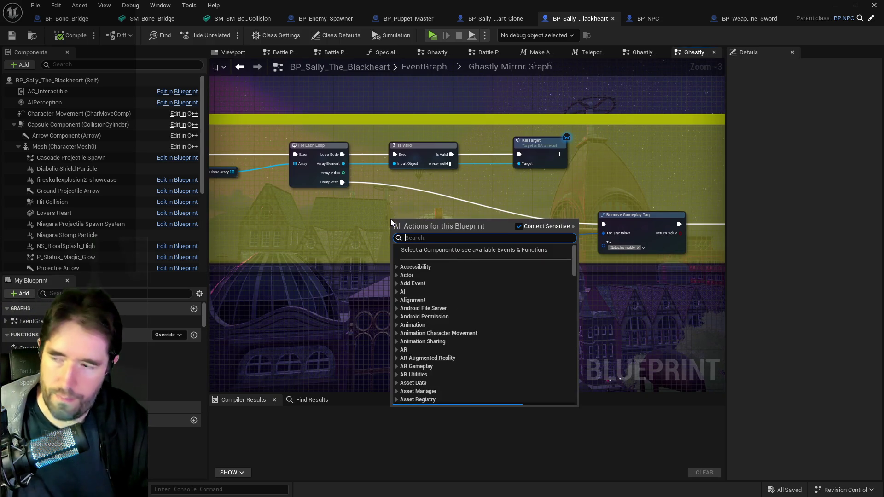
text(gg)
key(BackSpace)
text(et all actor)
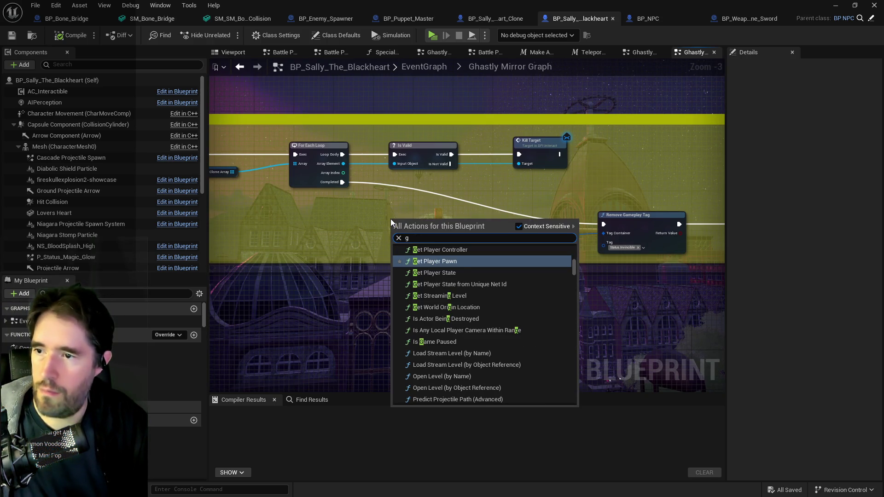
text(s with)
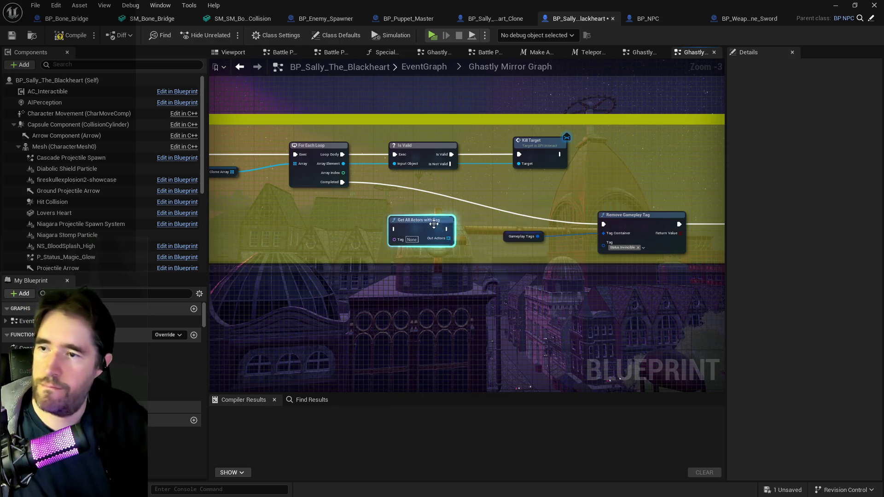
scroll(381, 211, up, 3)
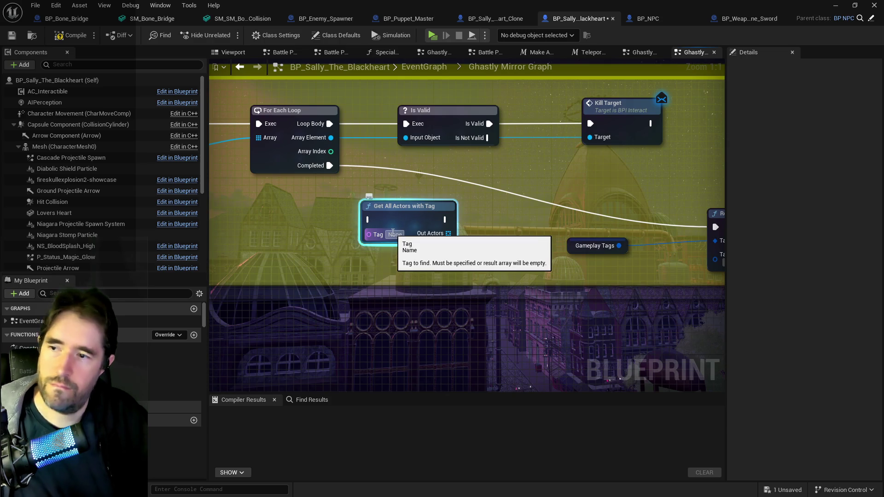
text(Sally Clone Sword)
key(Return)
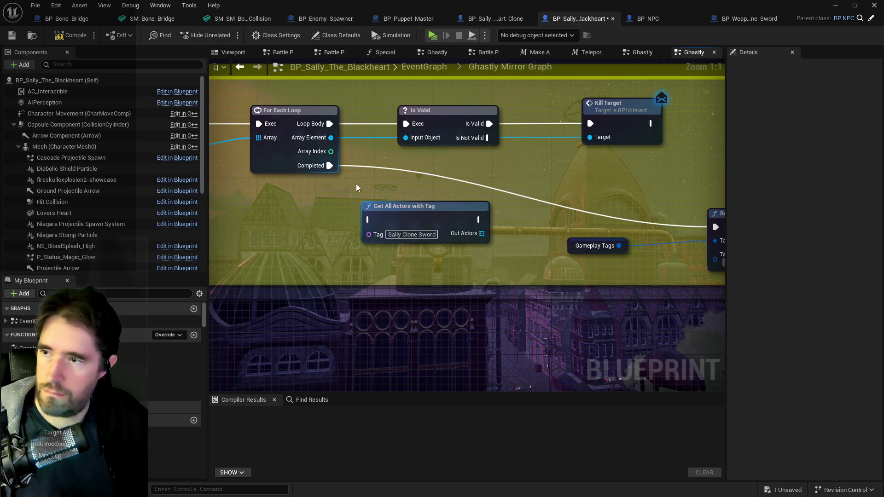
drag(325, 169, 367, 219)
Step: Feed the found tagged actors into a For Each Loop with an Is Valid check
scroll(370, 220, down, 5)
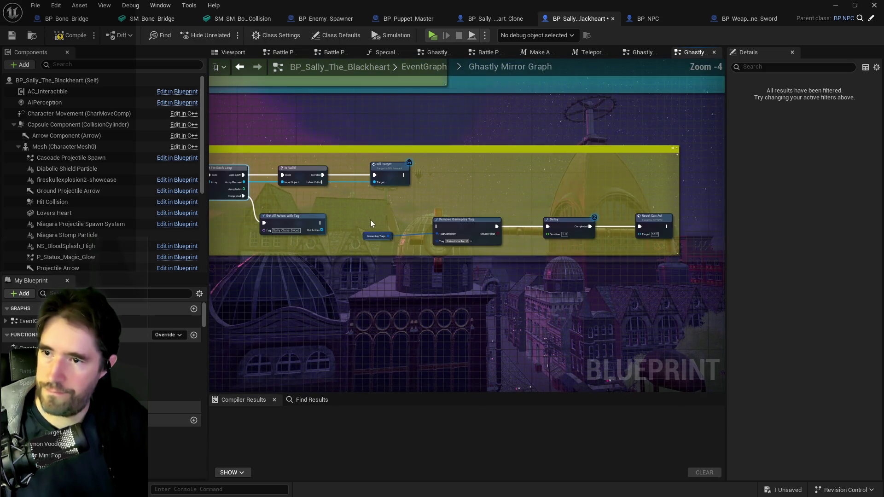
mouse_move(523, 230)
mouse_down()
mouse_move(484, 256)
mouse_move(444, 263)
mouse_up()
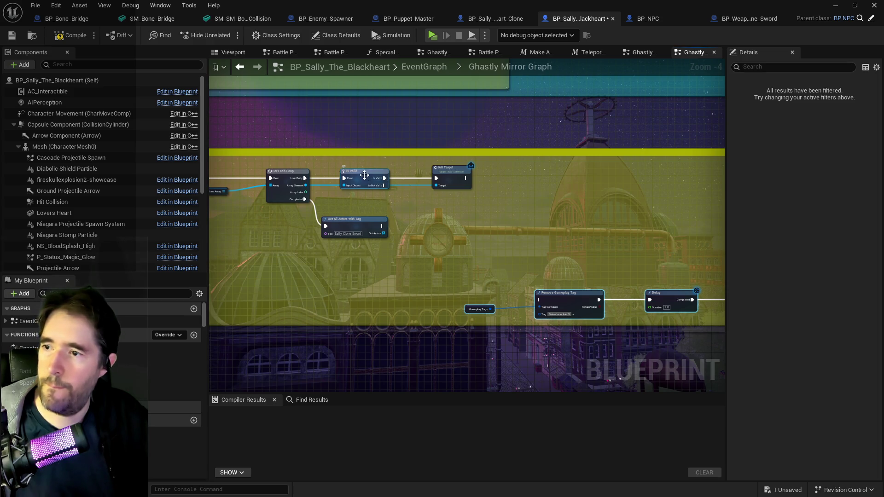
scroll(424, 226, up, 2)
mouse_move(360, 225)
mouse_down()
mouse_move(425, 220)
mouse_move(424, 235)
mouse_move(515, 219)
mouse_up()
drag(361, 237, 388, 222)
text(for eah)
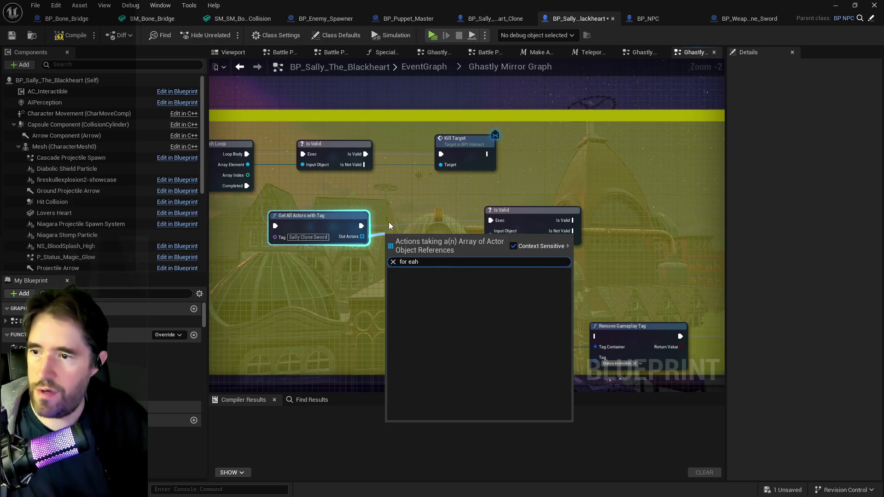
key(BackSpace)
text(c)
click(433, 290)
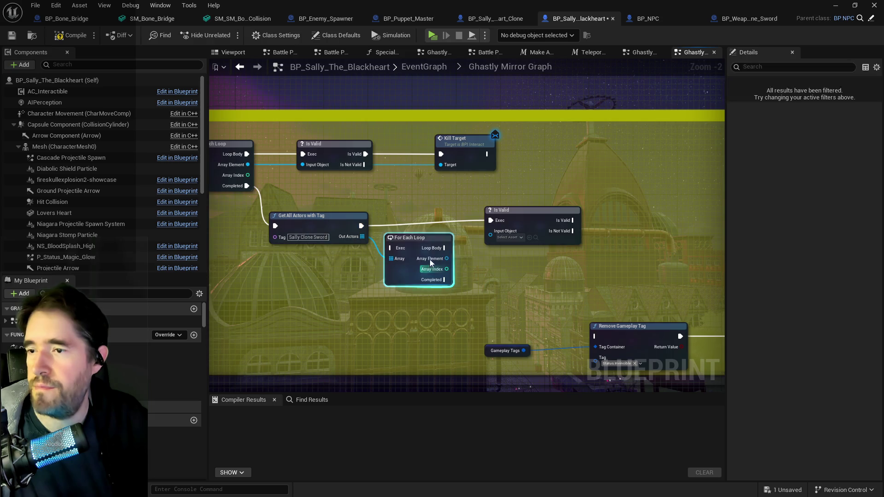
mouse_move(361, 230)
mouse_down()
mouse_move(491, 235)
mouse_move(490, 226)
mouse_up()
click(524, 222)
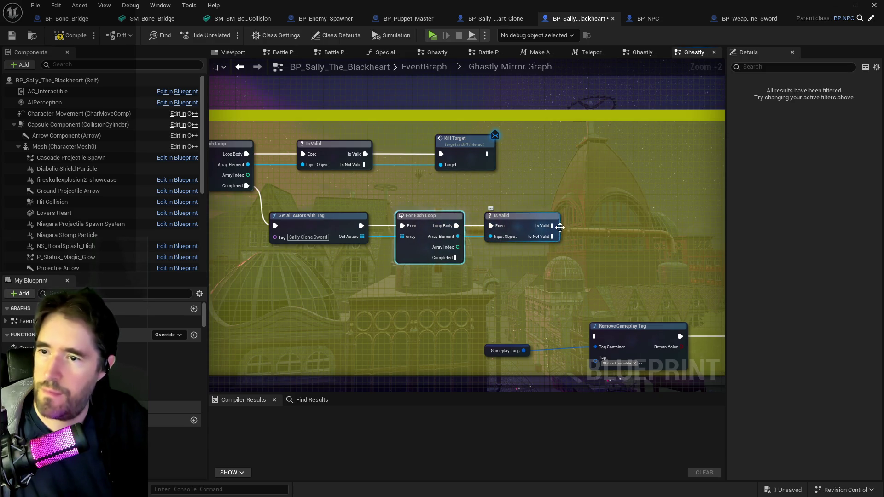
Step: Destroy each valid actor, wire loop Completed to tag removal, then open the Sally clone Blueprint
drag(597, 229, 606, 222)
text(destroy ac)
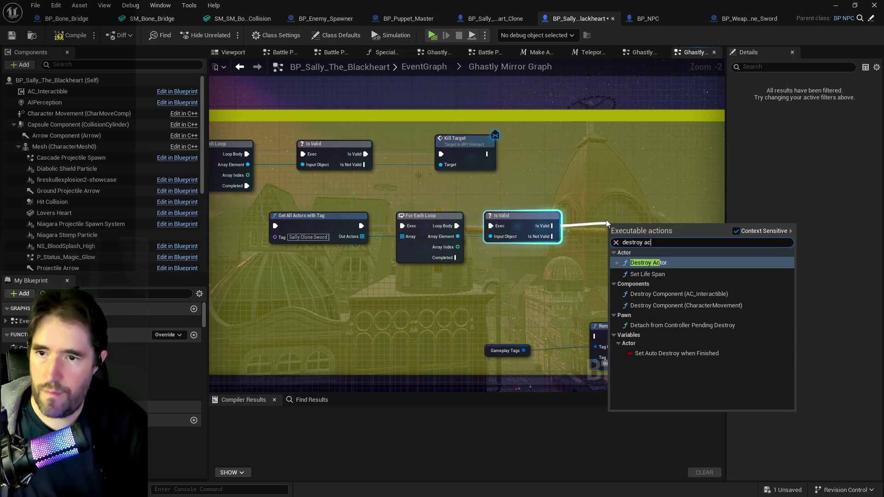
click(656, 262)
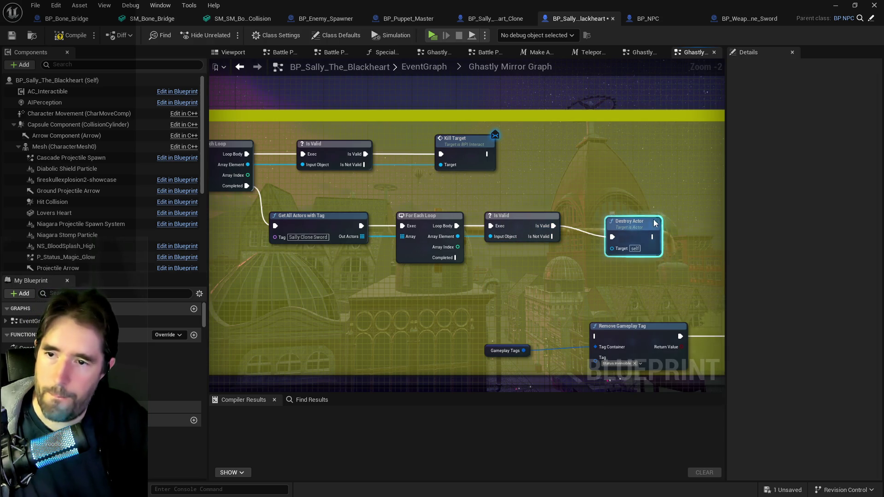
drag(510, 272, 458, 240)
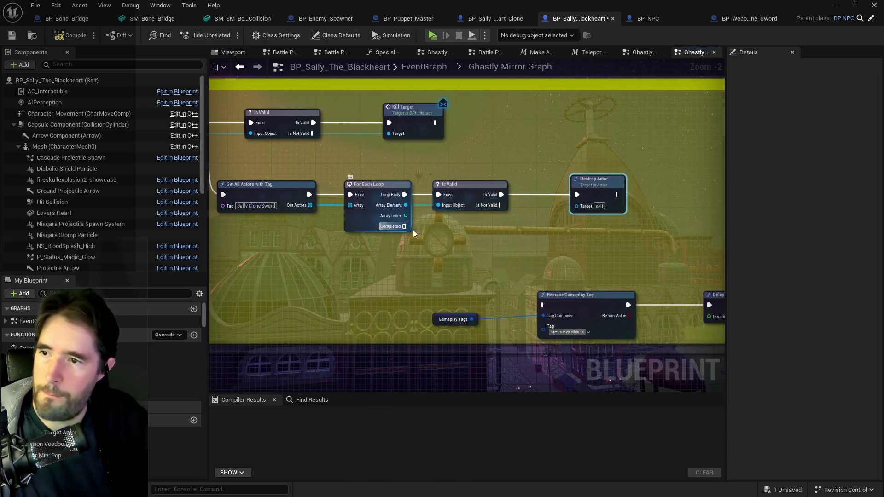
drag(404, 226, 543, 305)
scroll(499, 251, down, 3)
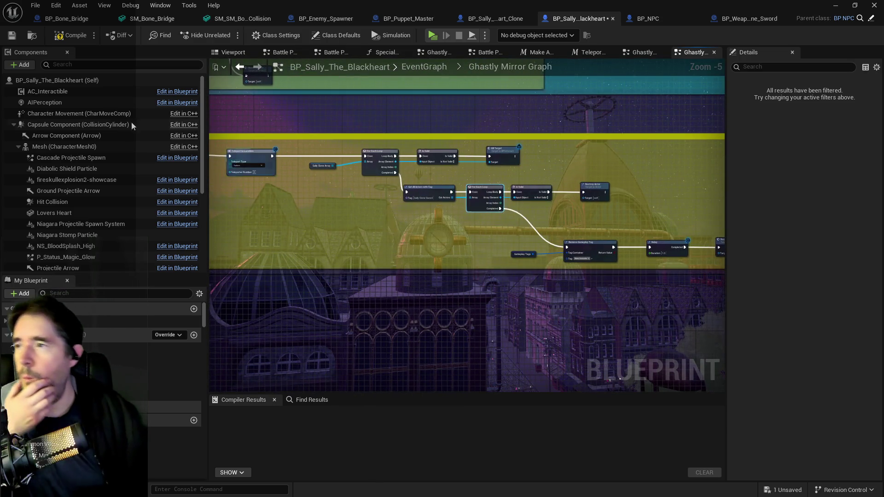
click(509, 19)
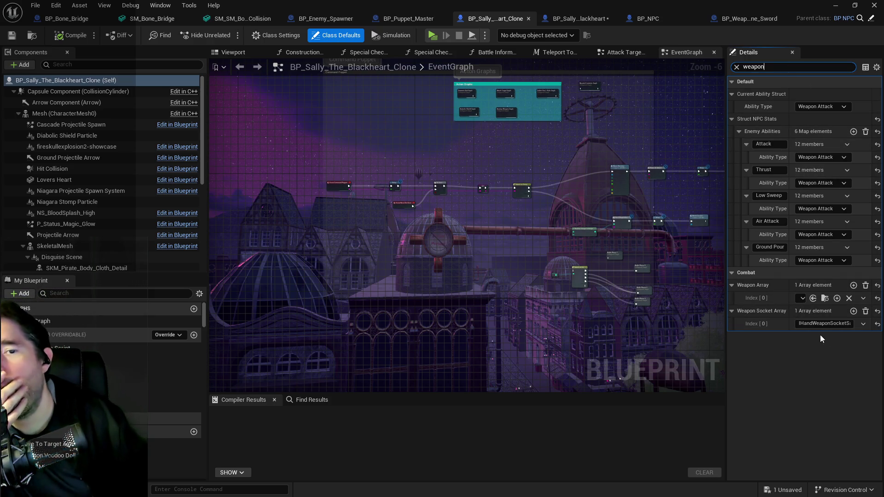
Step: Set Weapon Array [0] to BP_Weapon_Sally_Clone_Sword, save the clone Blueprint, and return to the level editor
drag(725, 303, 568, 312)
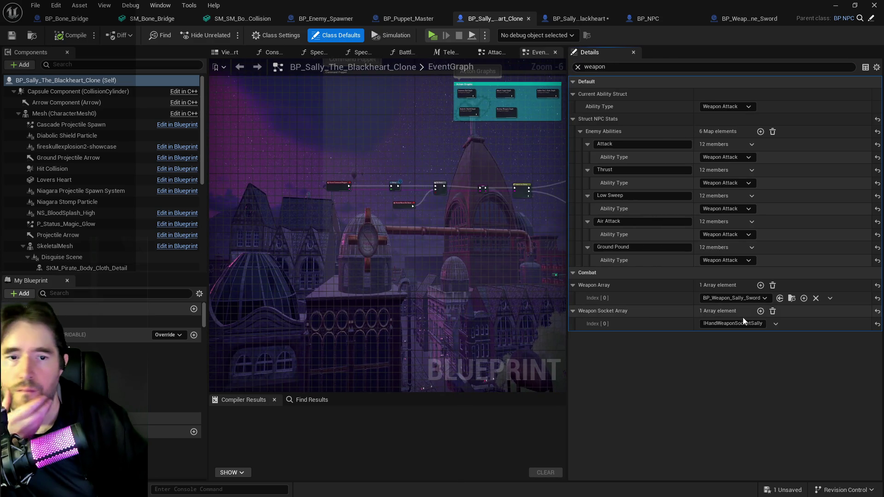
click(778, 300)
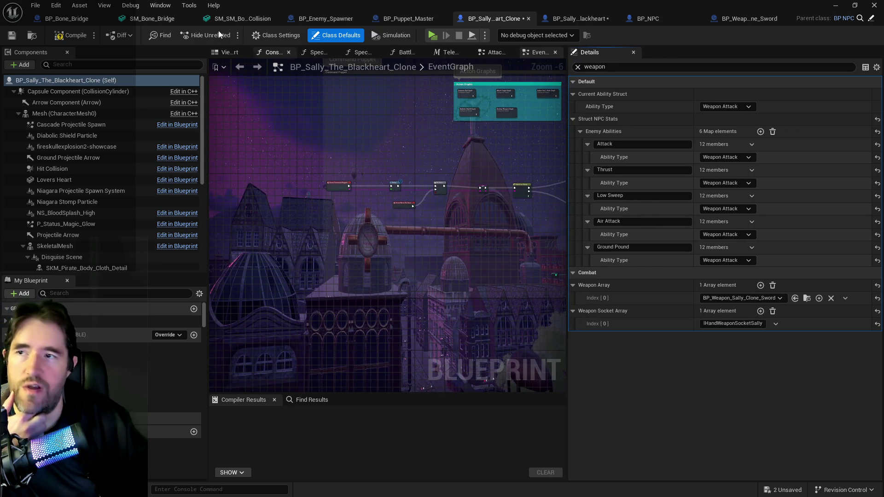
click(11, 37)
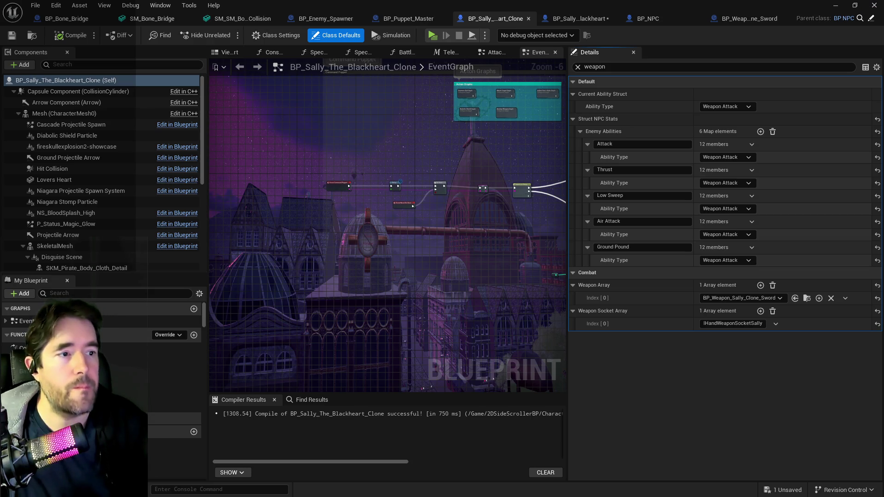
key(alt+Tab)
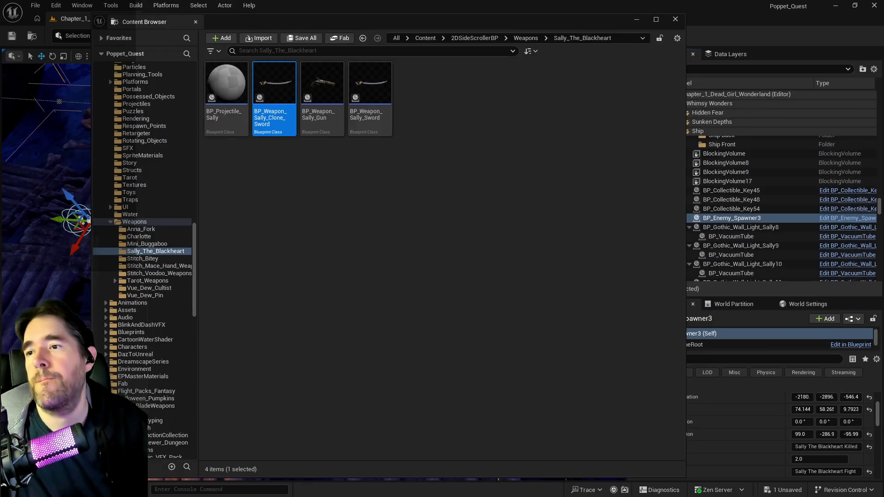
Step: Hide the Content Browser and fly the viewport along the raft toward the spawn trigger
key(alt+Tab)
mouse_move(439, 346)
mouse_down()
mouse_move(417, 350)
mouse_move(431, 355)
mouse_move(456, 334)
mouse_move(462, 343)
mouse_move(449, 353)
mouse_move(432, 337)
mouse_move(439, 347)
mouse_up()
drag(389, 248, 386, 245)
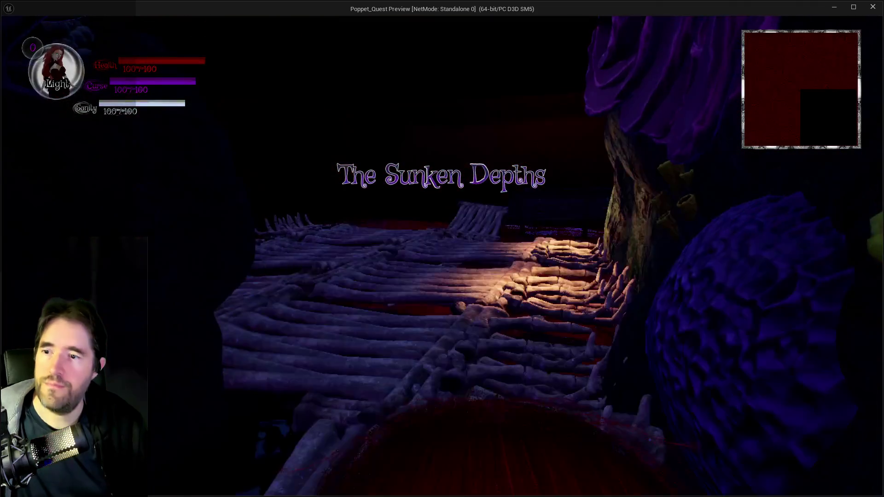
Step: Walk forward along the logs, briefly opening and closing the card inventory screen
key(w)
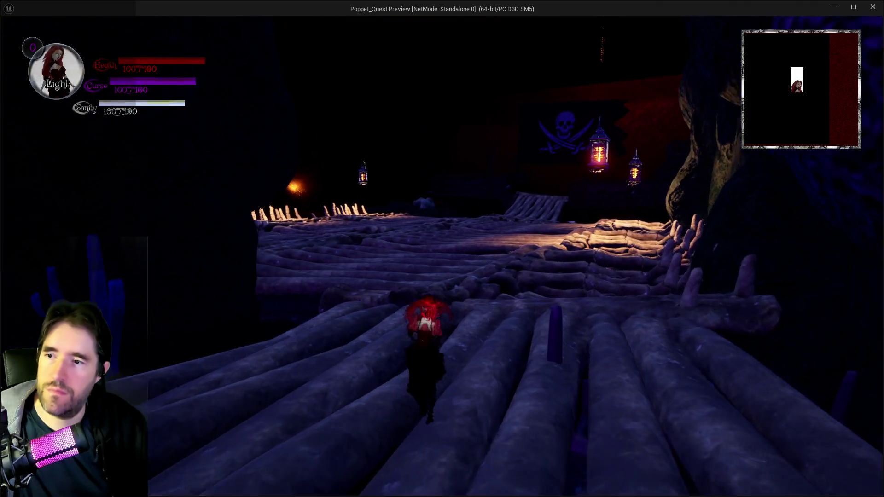
key(w)
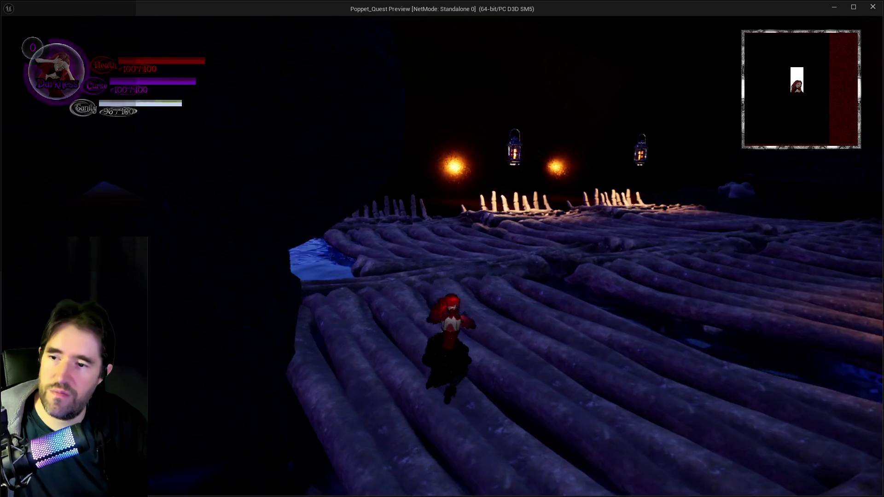
key(w)
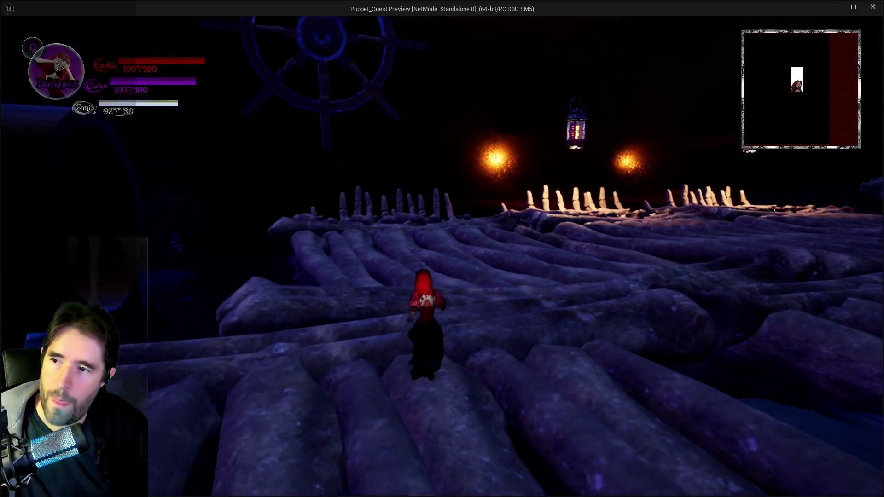
key(w)
key(Tab)
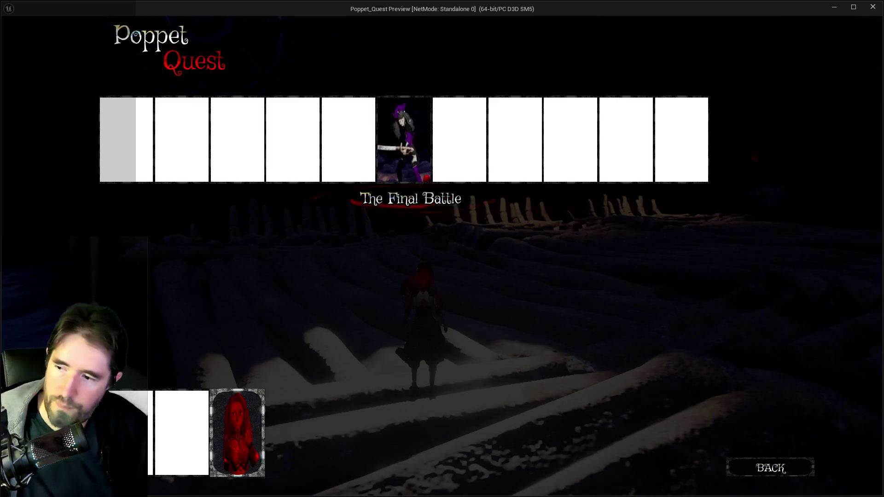
key(Tab)
key(w)
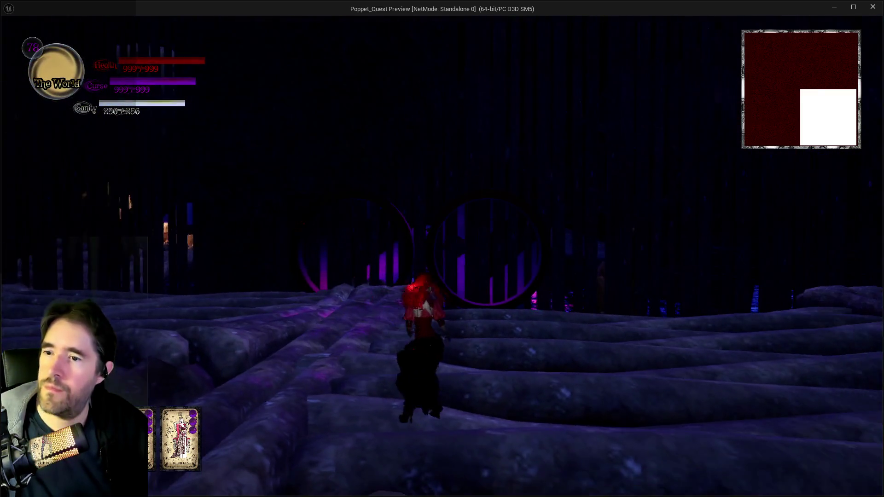
Step: Run through the log maze into the boss arena toward Sally the Blackheart
key(w)
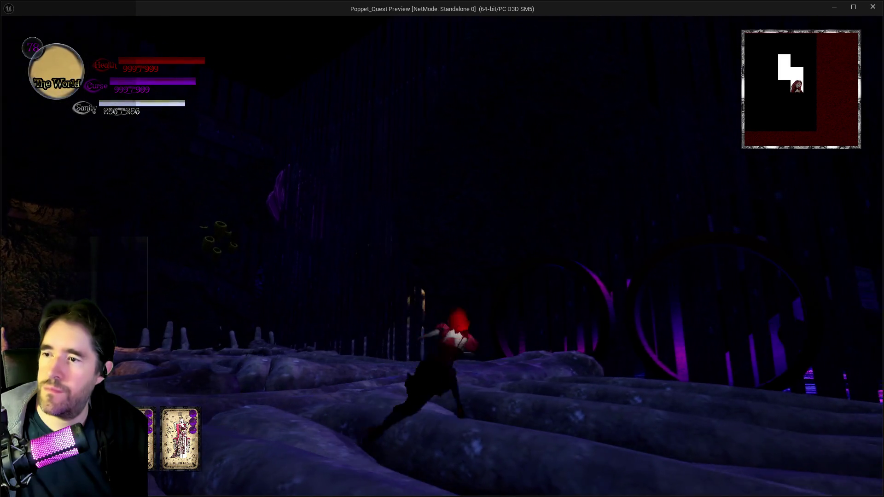
key(w)
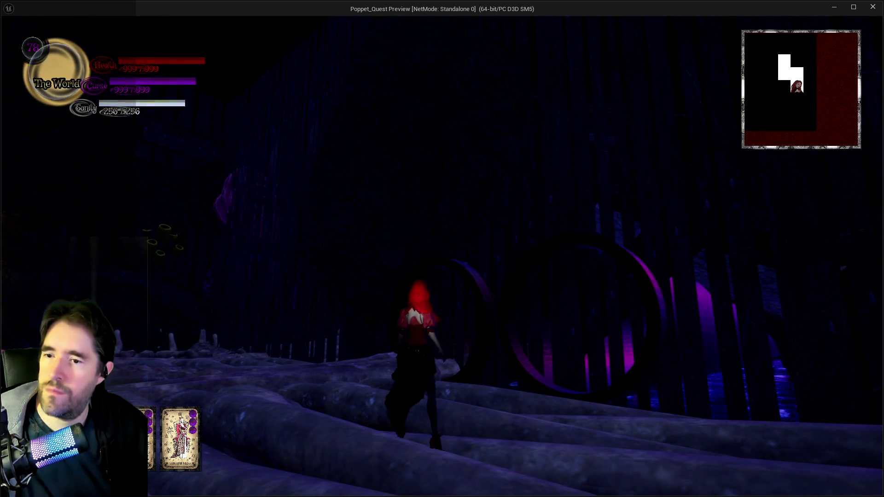
key(w)
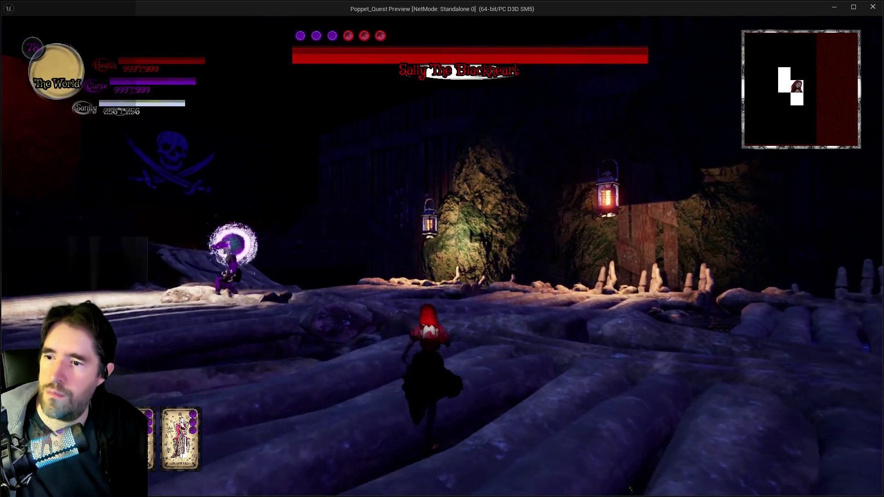
key(w)
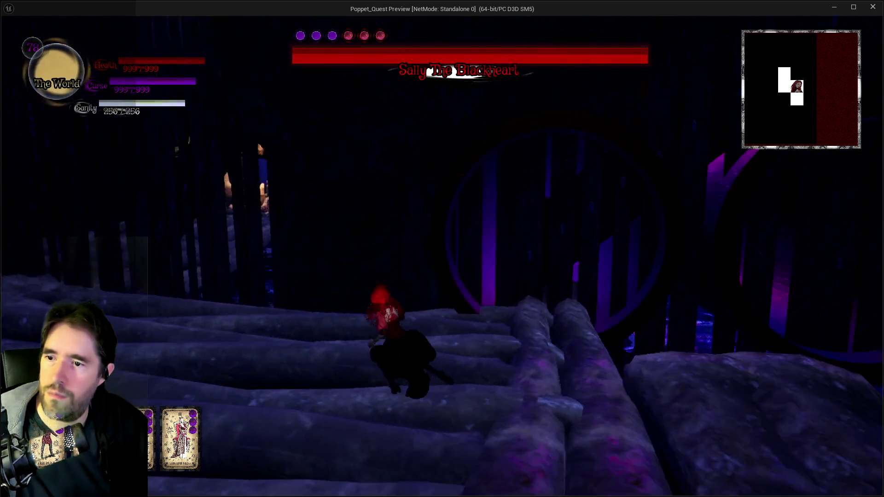
key(w)
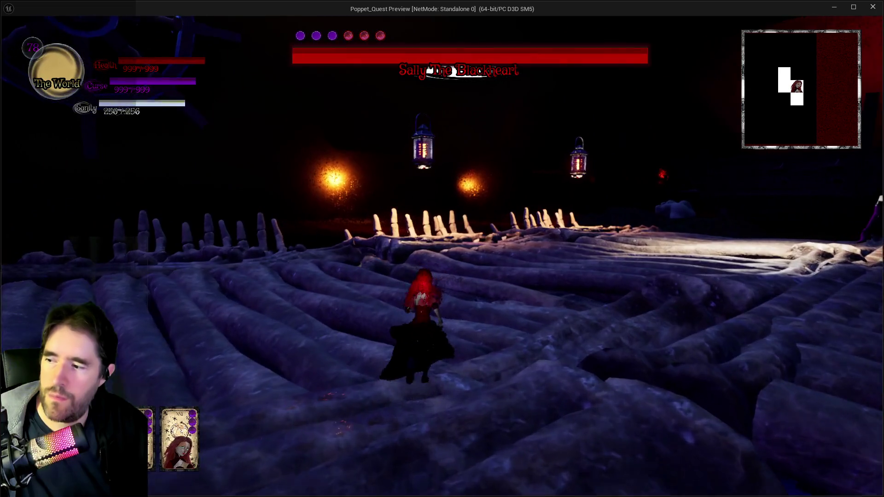
key(w)
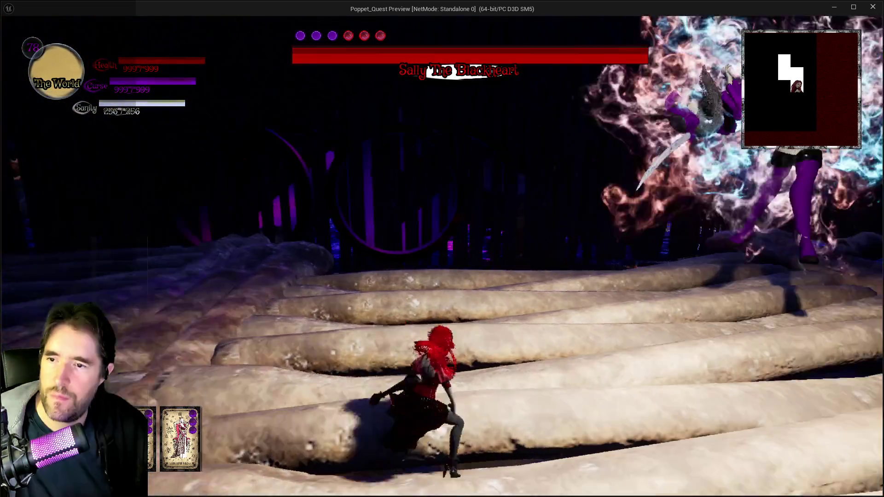
key(w)
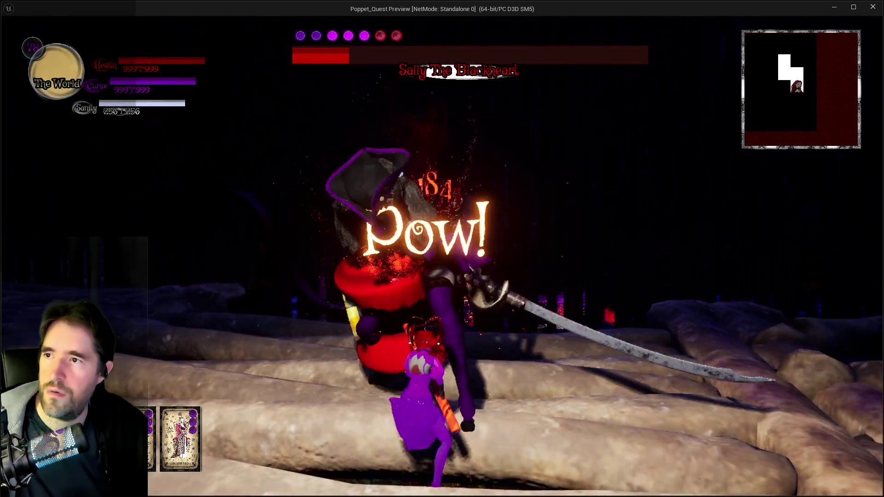
Step: Fight Sally with the hammer, circling the arena and dodging her hammer smash
key(w)
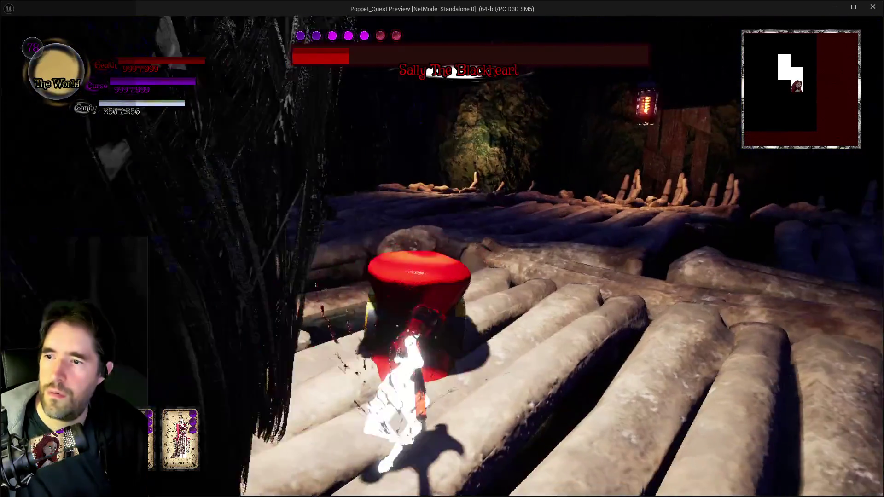
key(w)
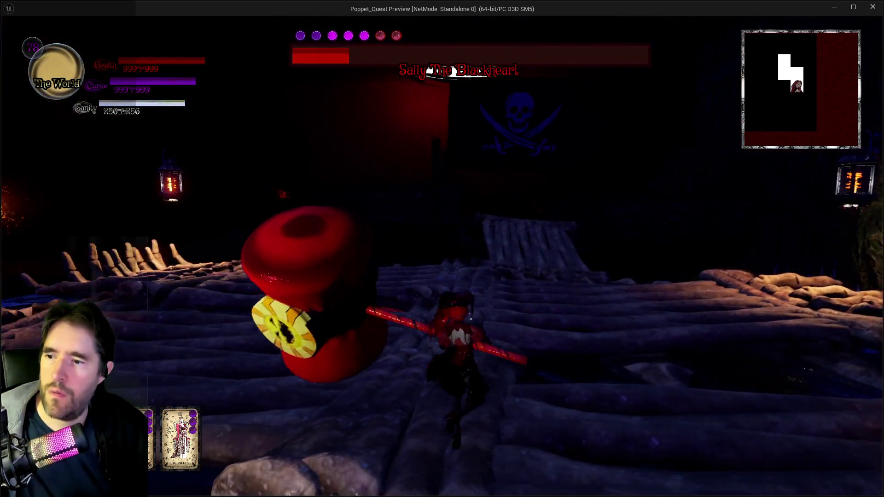
key(w)
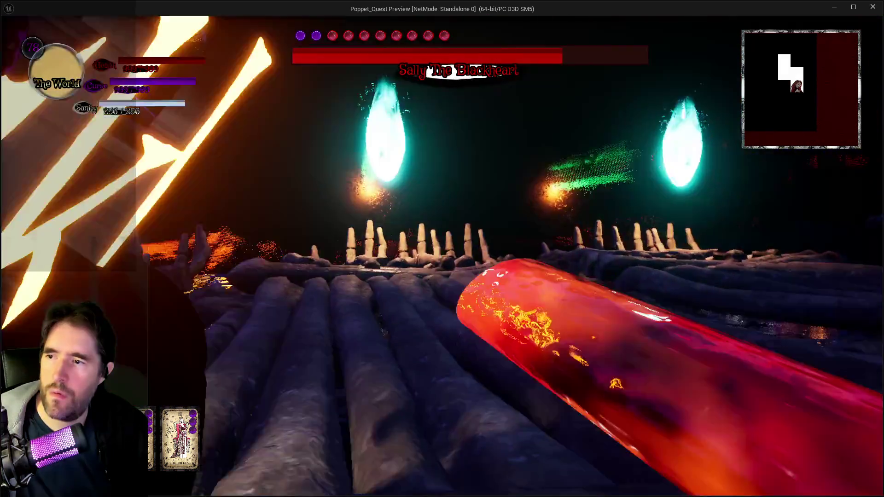
key(w)
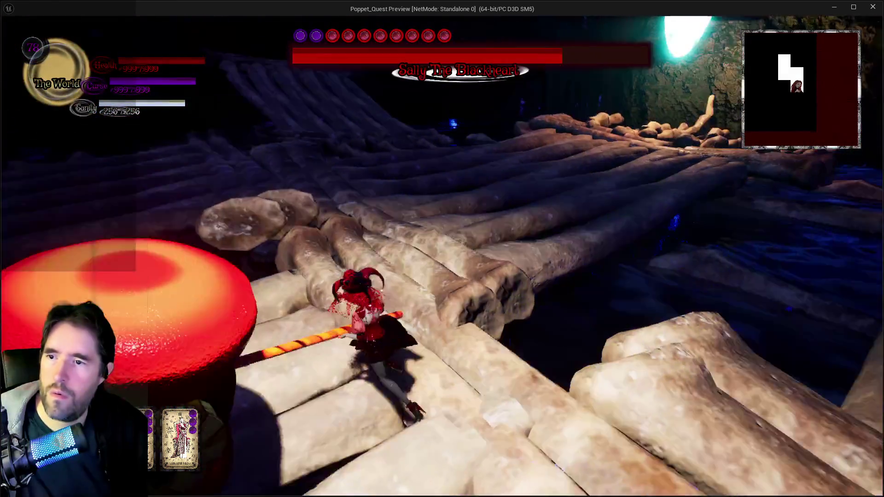
key(w)
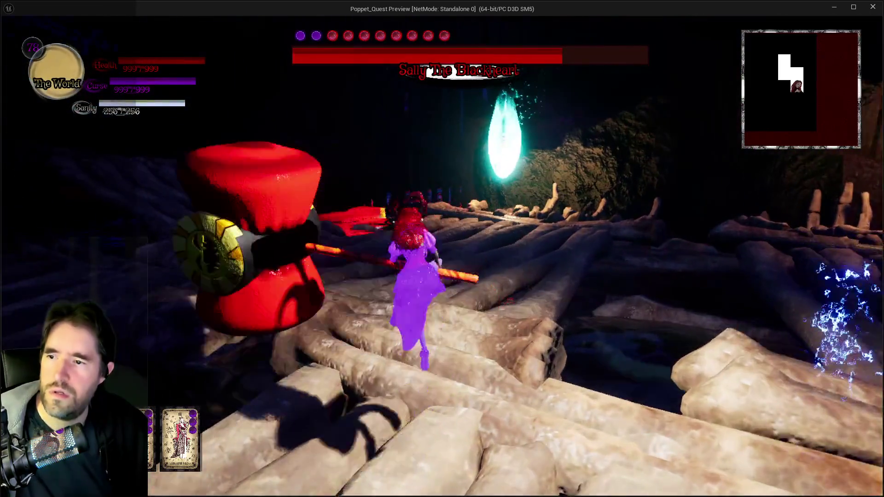
key(w)
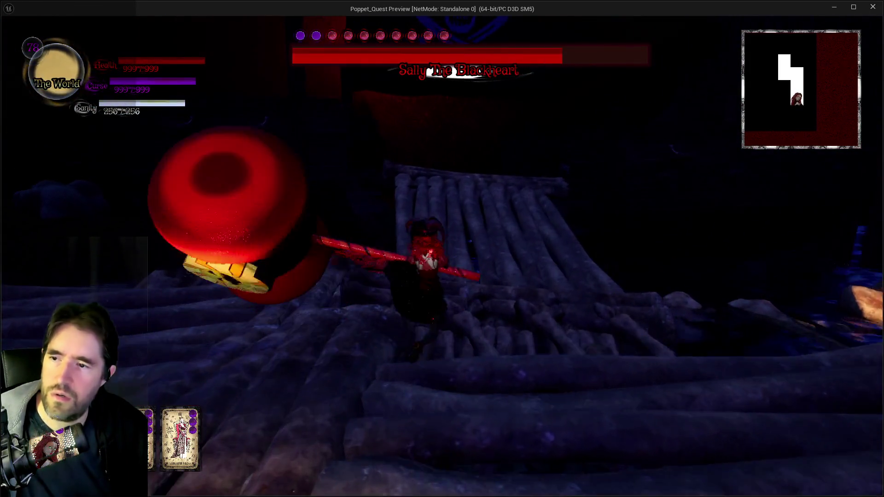
key(w)
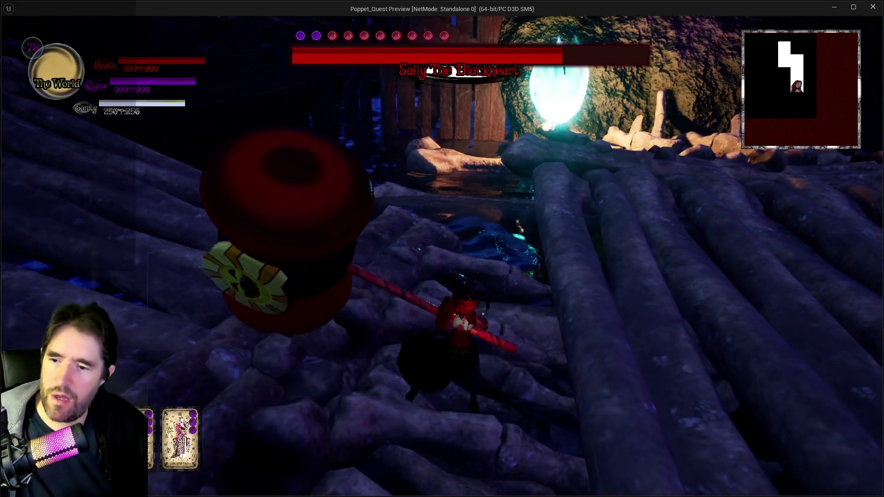
key(w)
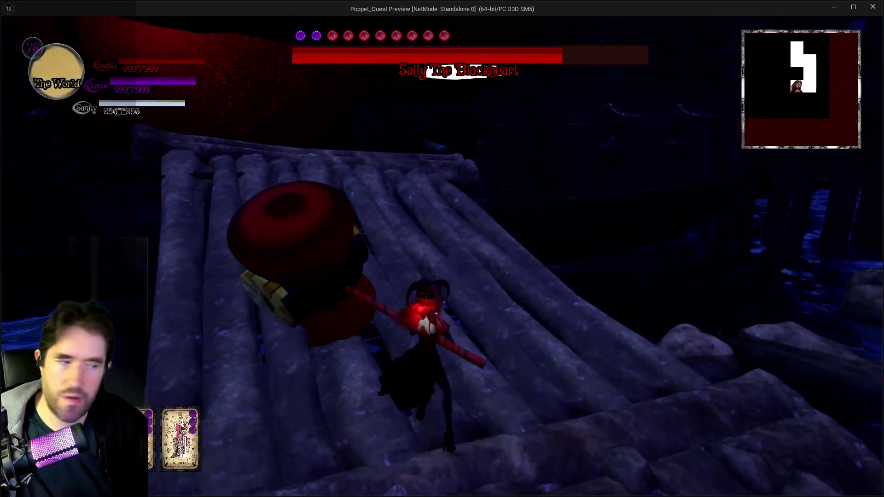
key(w)
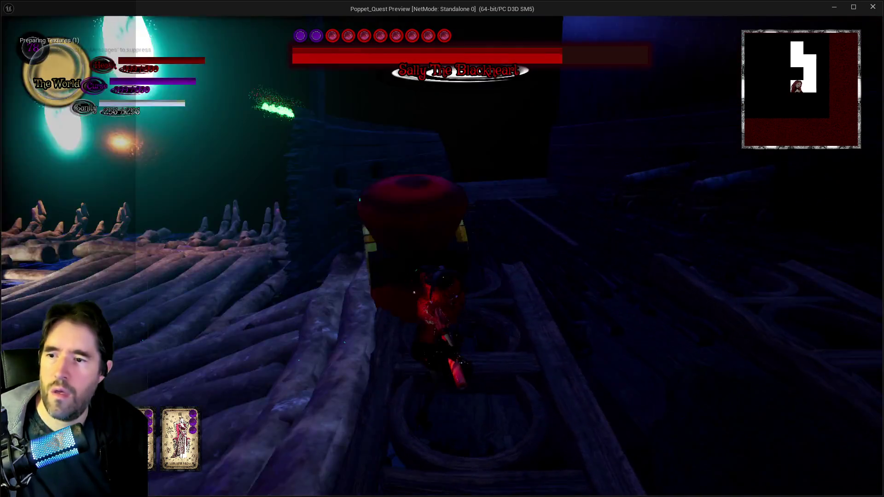
key(w)
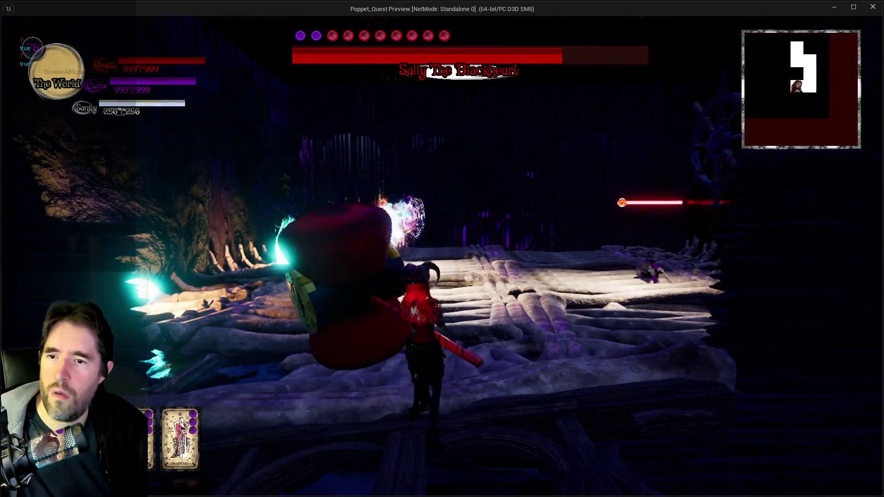
key(w)
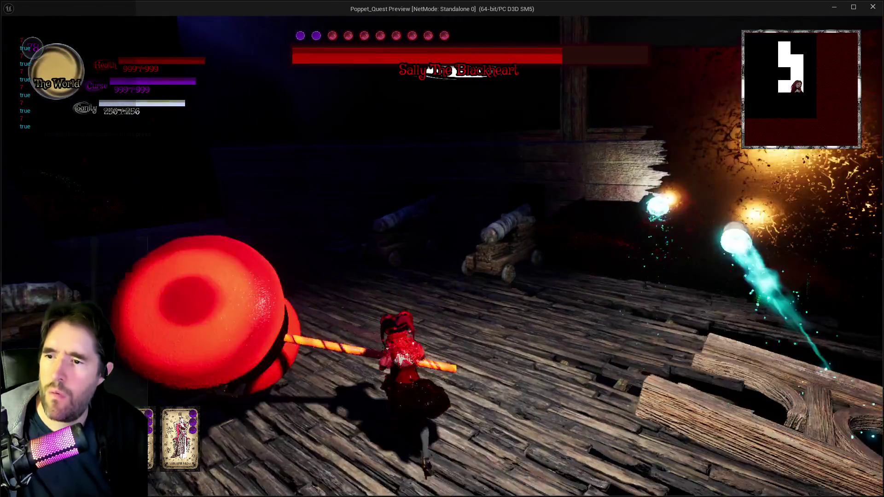
Step: Cross the bone deck, swing the hammer at the sword-wielding enemy, and open the tarot card selection
key(w)
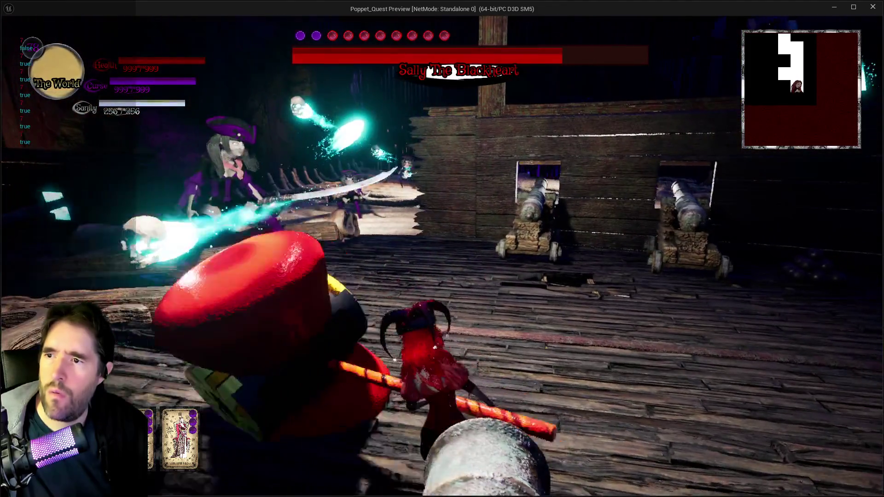
key(w)
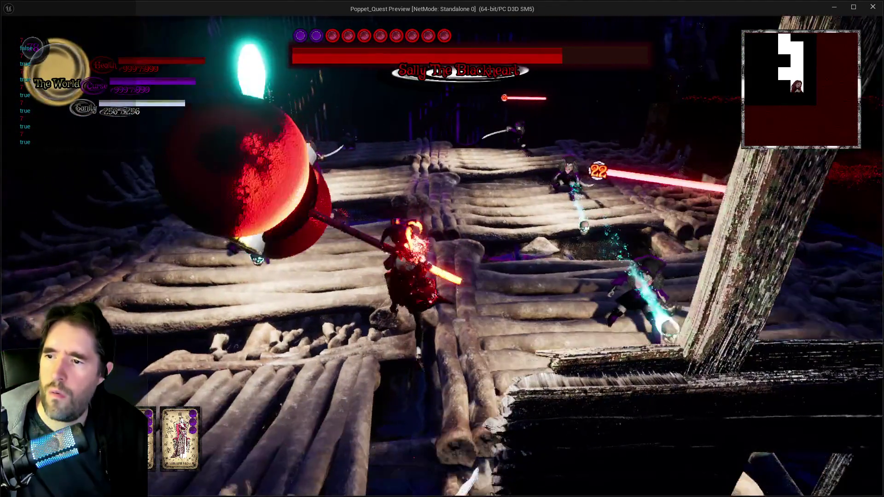
key(w)
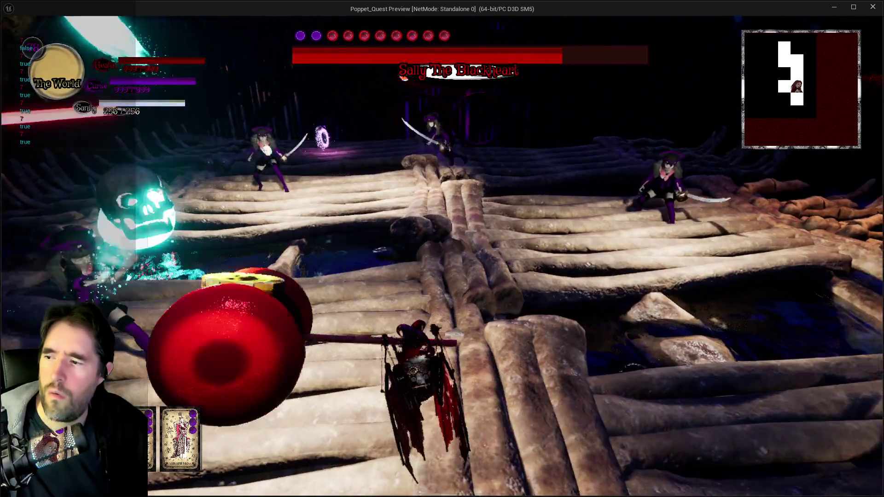
key(w)
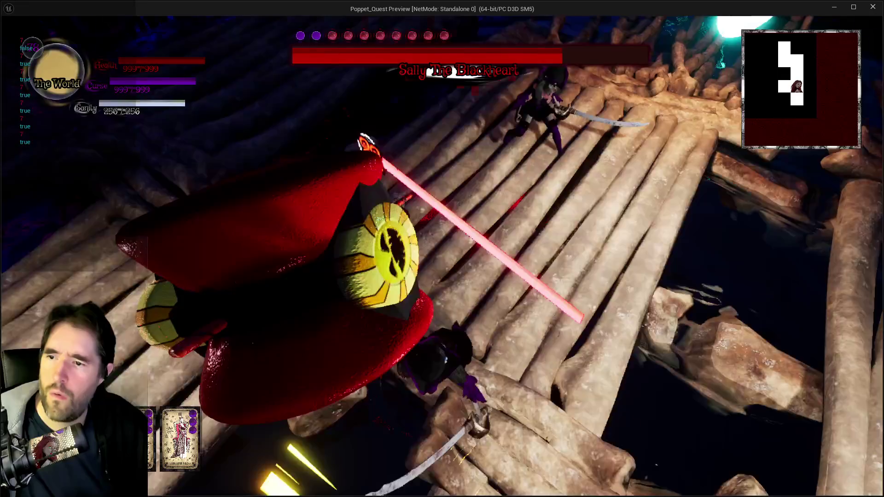
key(w)
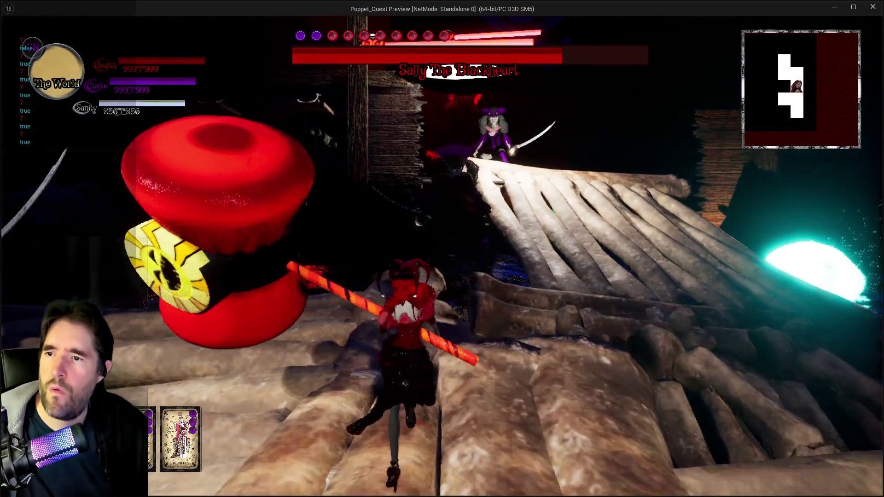
key(w)
key(Escape)
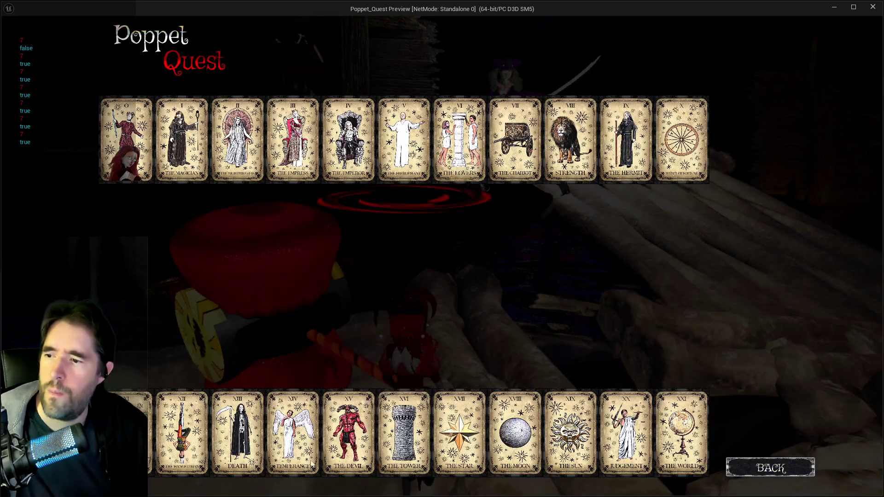
Step: Equip the Death (XIII) card for the scythe and run across the bones into the purple orb tunnel
click(233, 450)
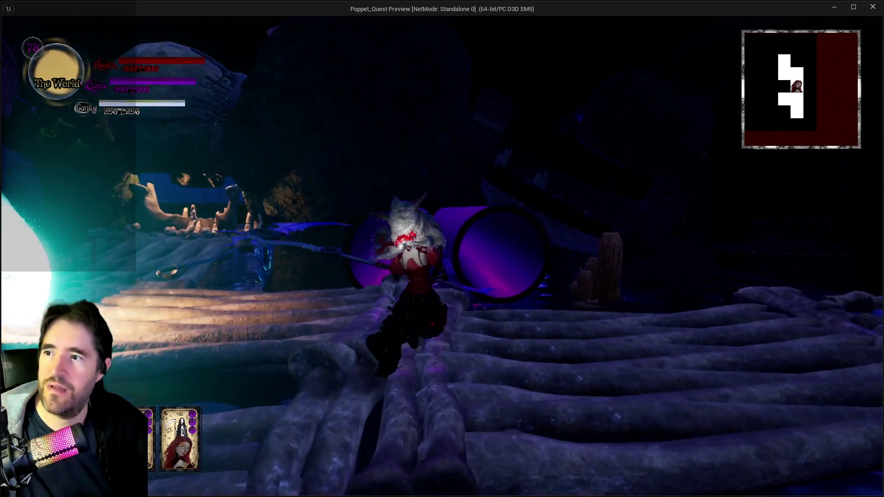
key(w)
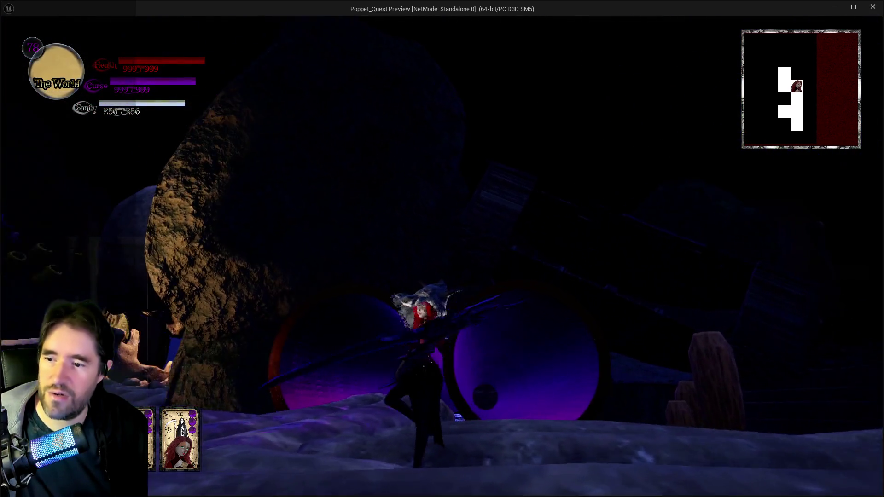
key(w)
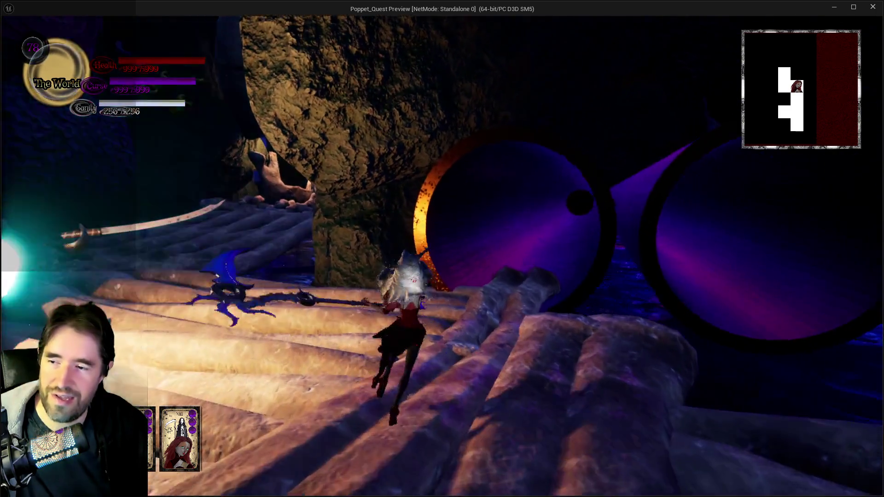
key(w)
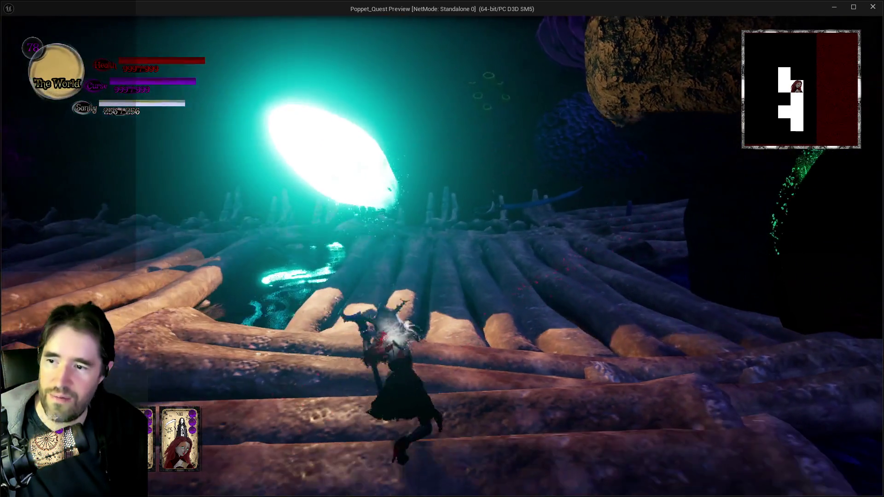
key(w)
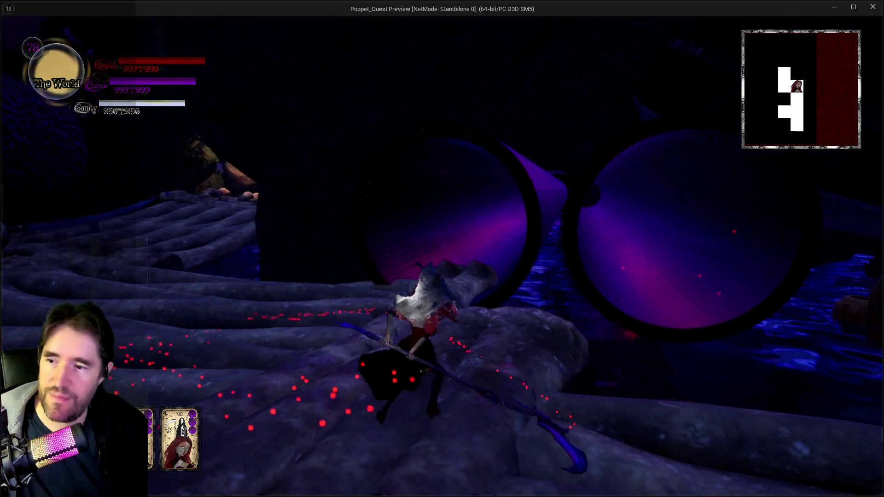
key(w)
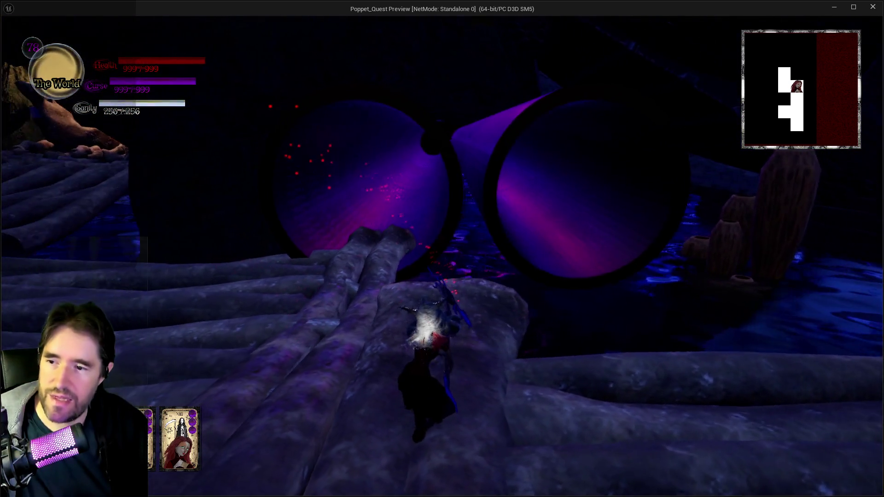
key(w)
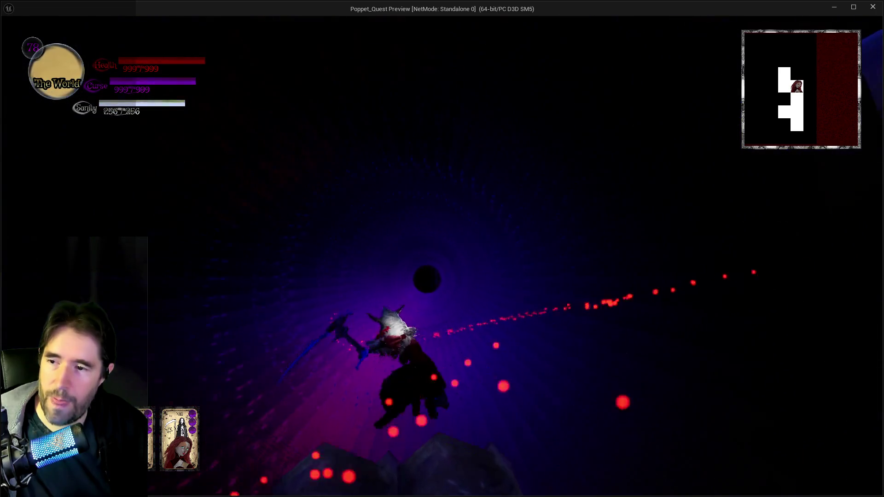
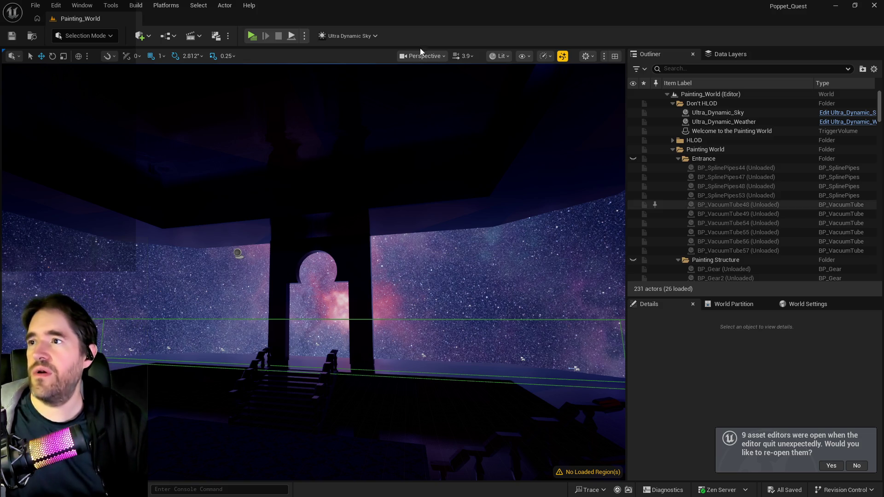
Step: Load Chapter_1_Dead_Girl_Wonderland from File > Recent Levels, replacing Painting_World
click(35, 5)
mouse_move(65, 73)
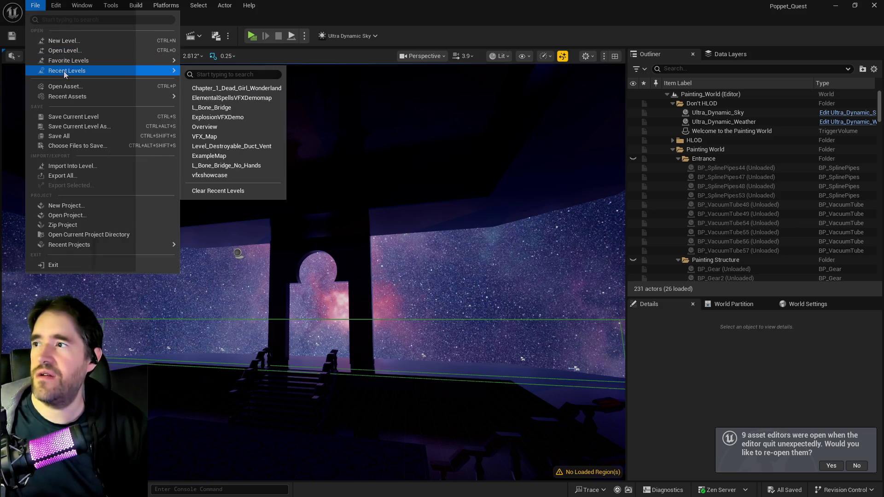
click(250, 88)
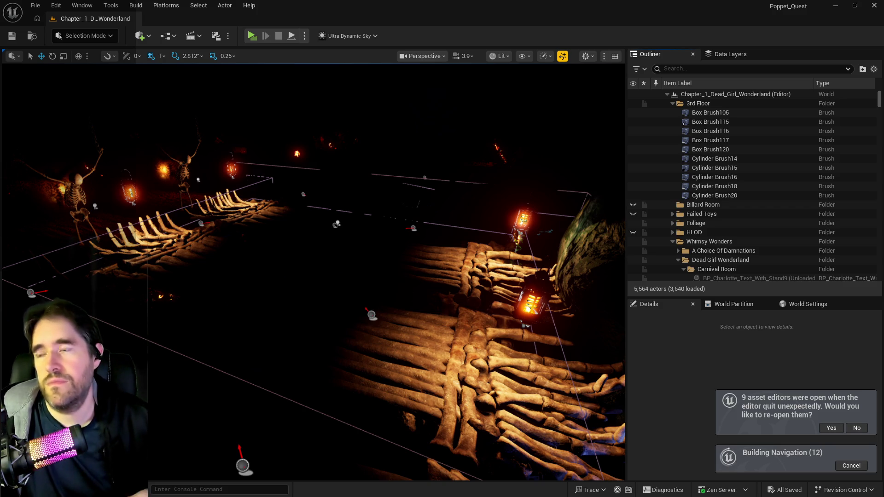
drag(460, 368, 478, 355)
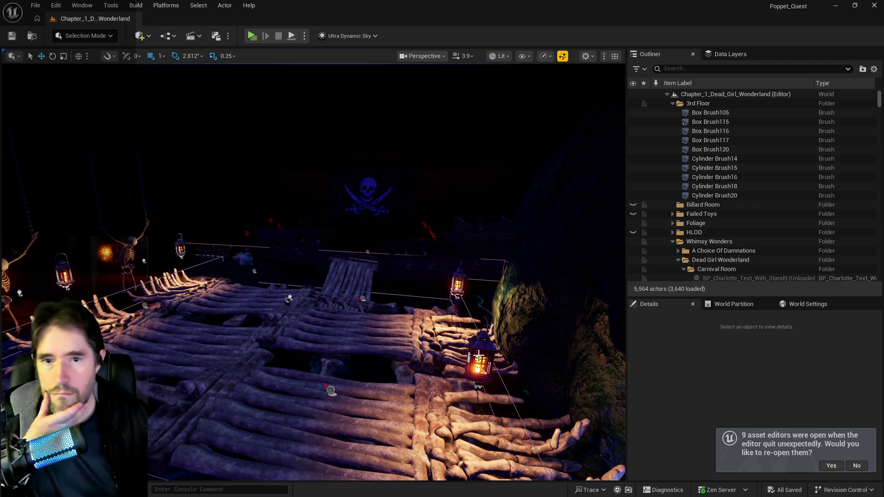
mouse_move(479, 355)
mouse_down()
mouse_move(465, 322)
mouse_move(423, 322)
mouse_move(478, 353)
mouse_up()
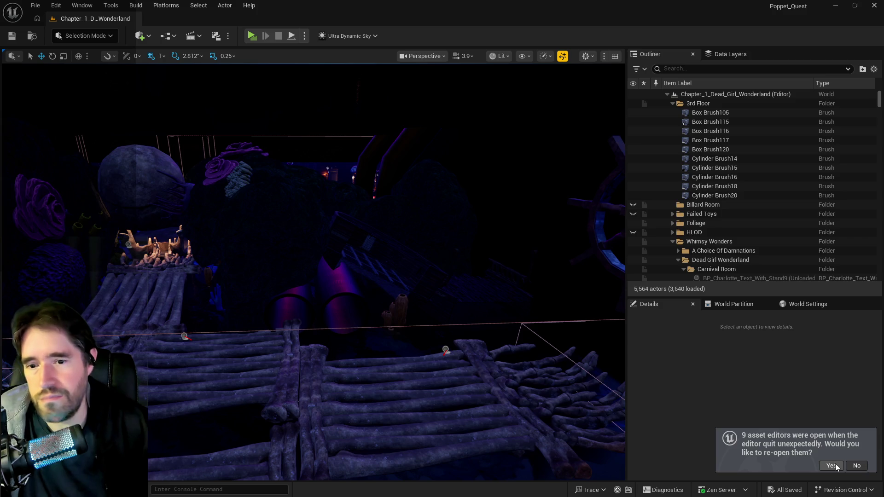
Step: Reopen the nine pre-crash asset editors, close BP_Projectile_Sally, and return to the level editor
click(836, 465)
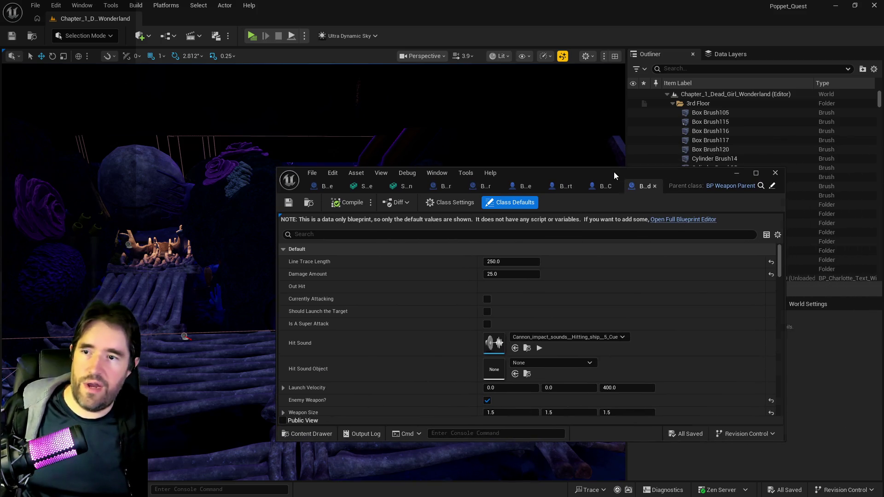
double_click(614, 173)
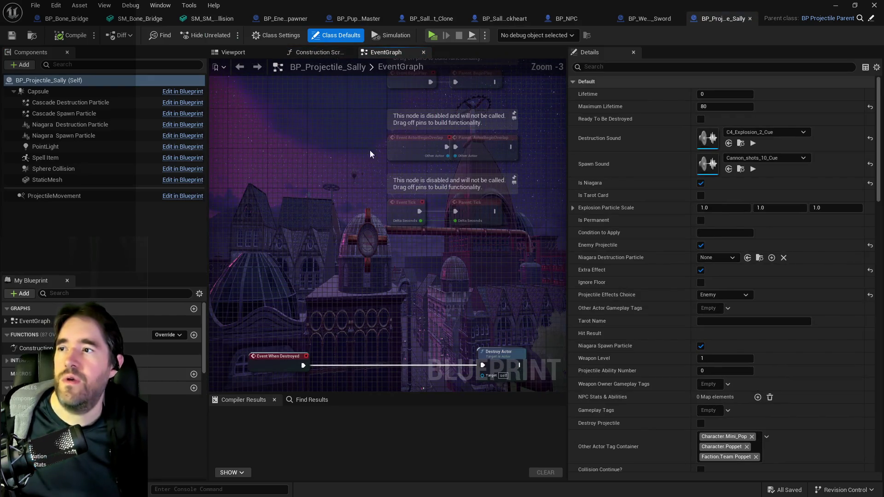
click(234, 53)
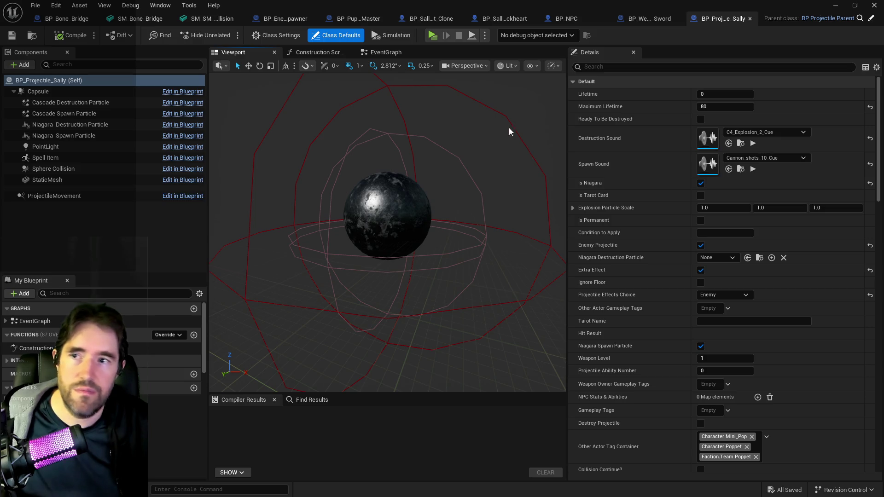
click(749, 18)
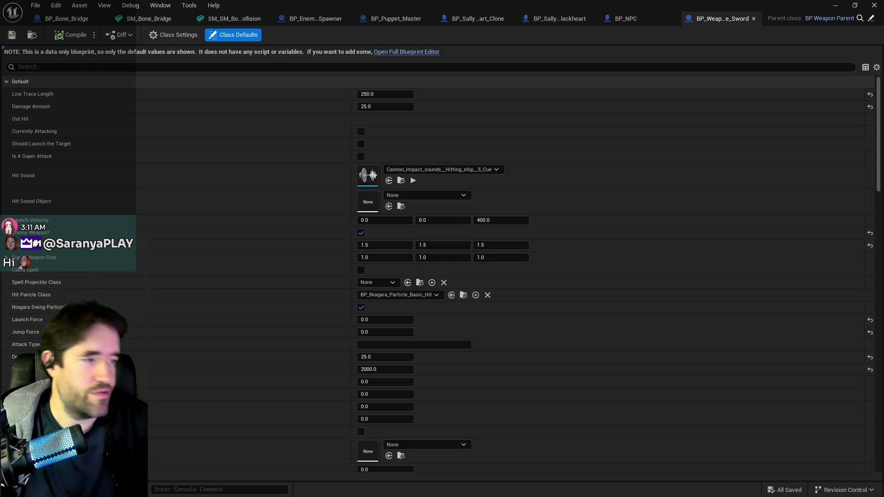
key(alt+Tab)
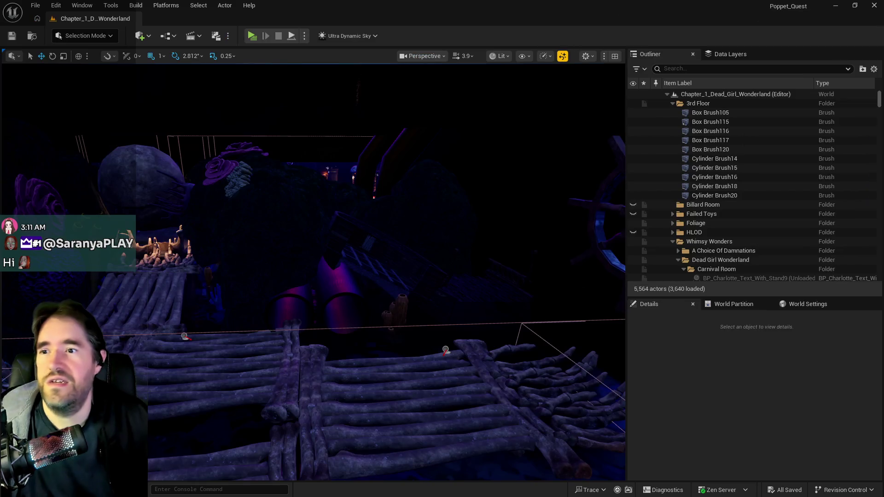
Step: Fly toward the lit lamps, then select and frame the LevelBlock_Traversable20 beam
key(w)
key(w)
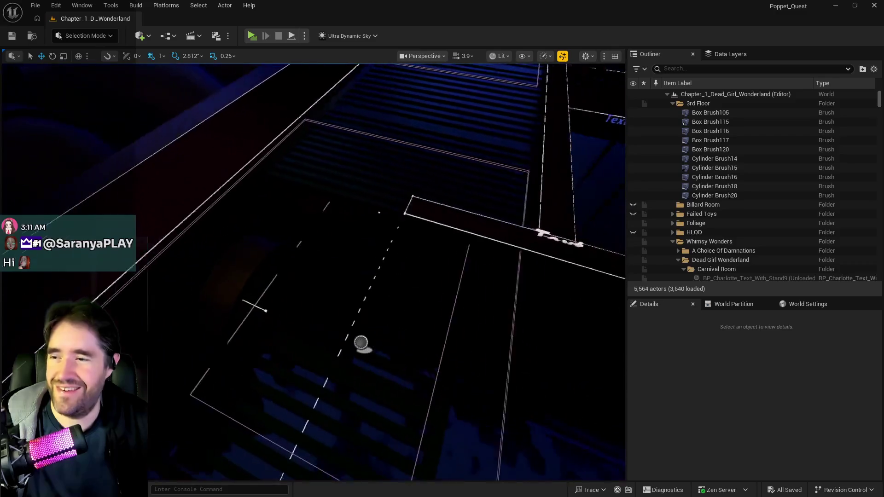
key(w)
scroll(235, 191, up, 3)
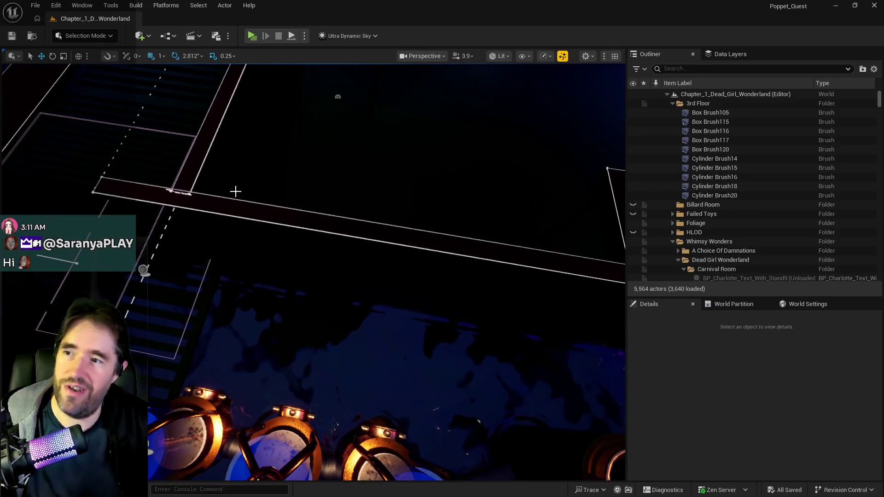
click(233, 206)
key(f)
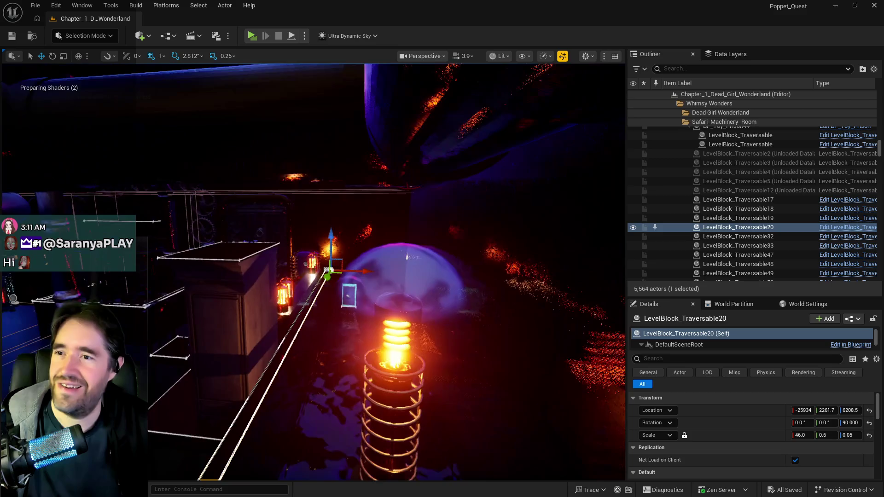
Step: Lower LevelBlock_Traversable20's Scale X to 43.609 and save the level
key(s)
mouse_move(372, 400)
mouse_down()
mouse_move(385, 460)
mouse_move(454, 341)
mouse_move(253, 399)
mouse_move(267, 367)
mouse_move(231, 348)
mouse_up()
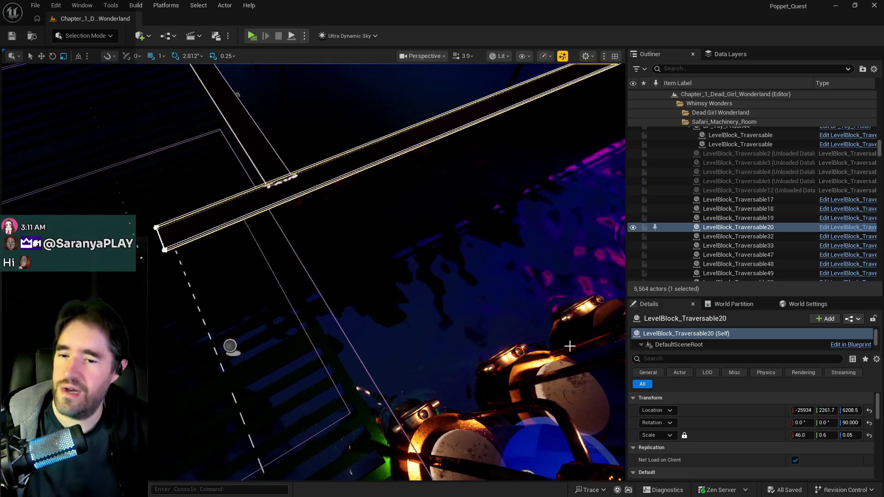
mouse_move(490, 290)
mouse_down()
mouse_move(489, 230)
mouse_move(527, 355)
mouse_up()
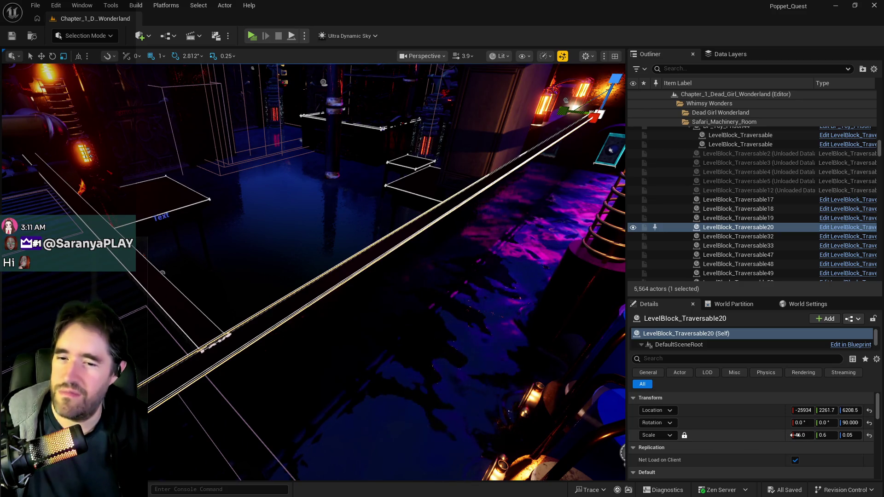
drag(809, 435, 800, 434)
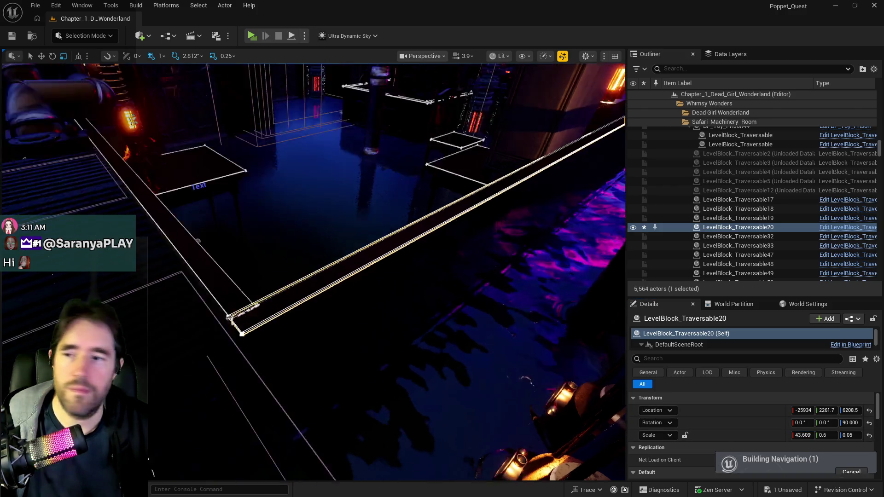
key(f)
Step: Select the Box Brush5 wall and move the view closer to it
drag(558, 395, 558, 395)
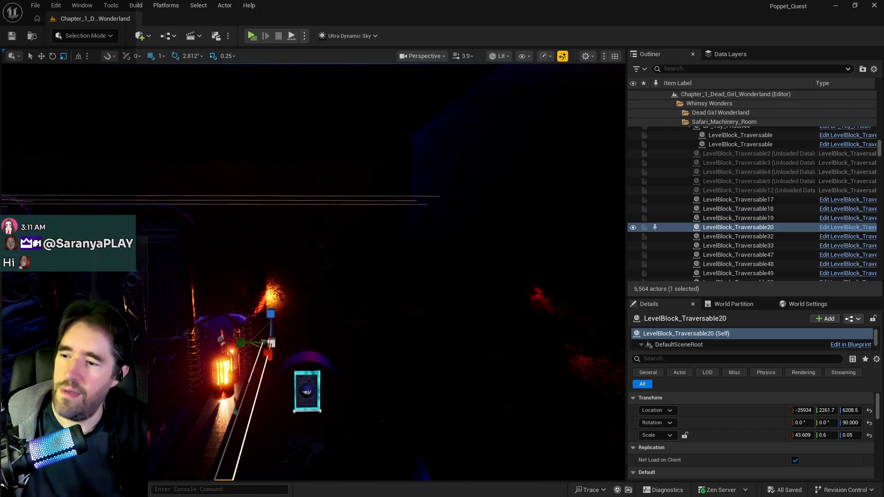
click(330, 296)
drag(329, 297, 329, 297)
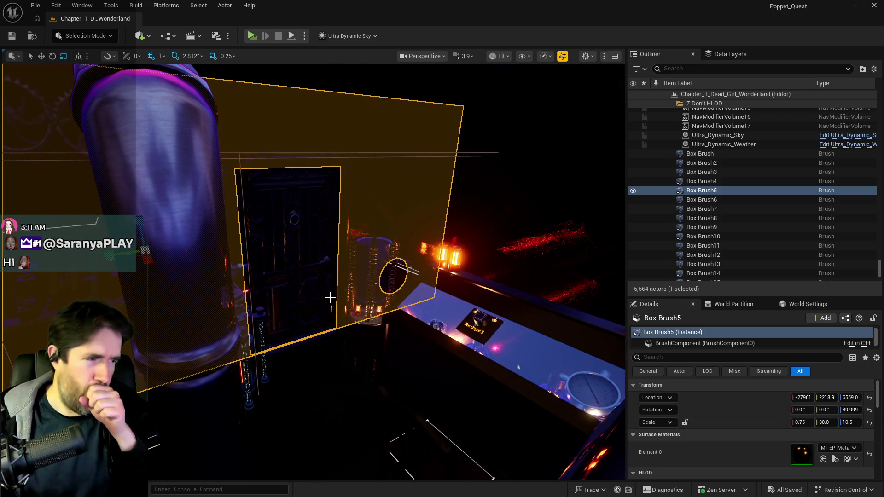
Step: Search the Outliner for 'brush', then for 'ultra', and select Ultra_Dynamic_Sky
click(696, 69)
text(brush)
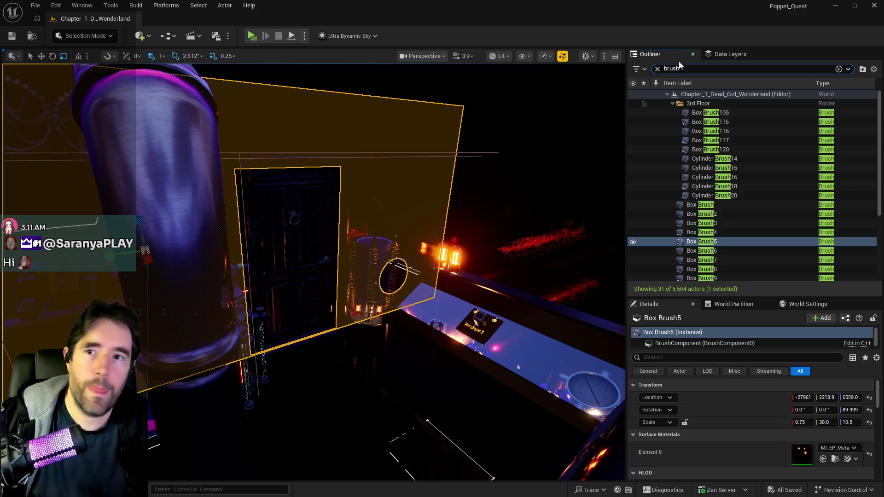
click(658, 69)
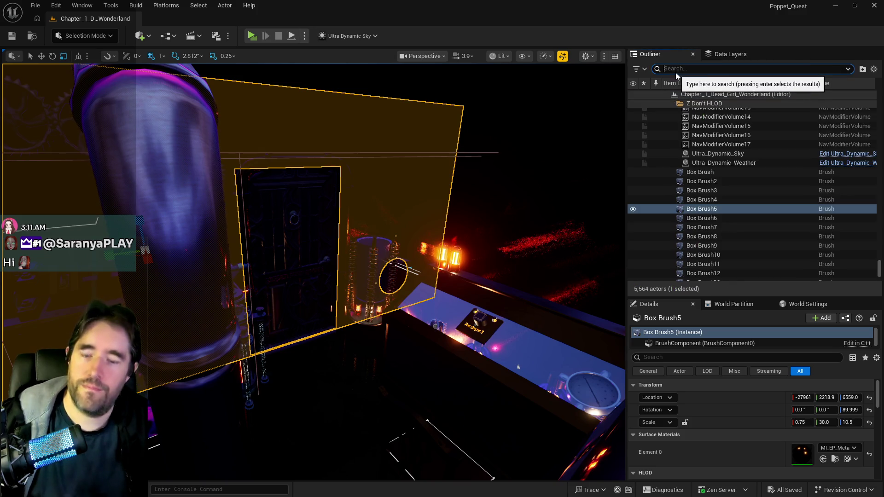
text(ultra)
click(708, 120)
click(708, 113)
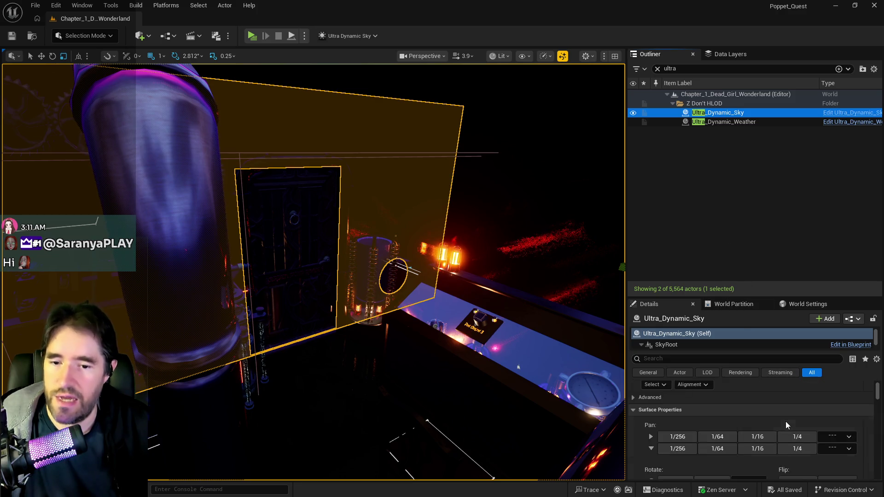
Step: Reset Ultra_Dynamic_Sky's Time Of Day from 2400.0 to its default of 960.0
click(523, 349)
click(727, 112)
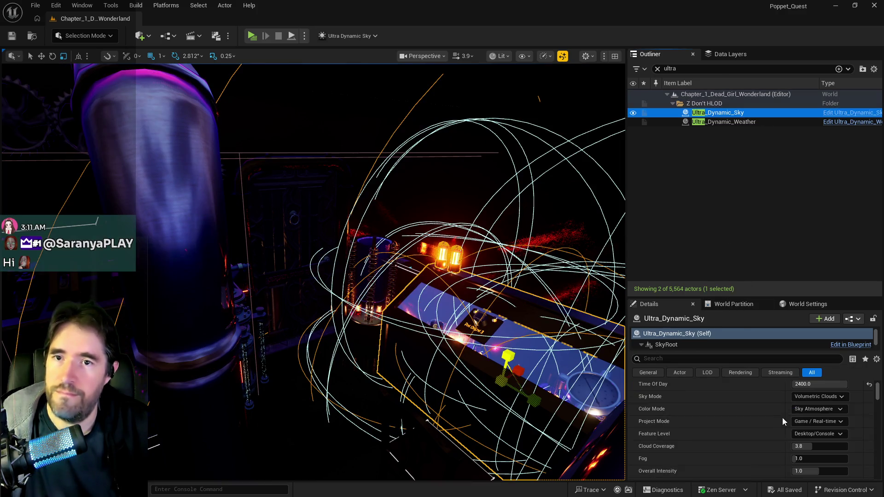
scroll(803, 446, up, 2)
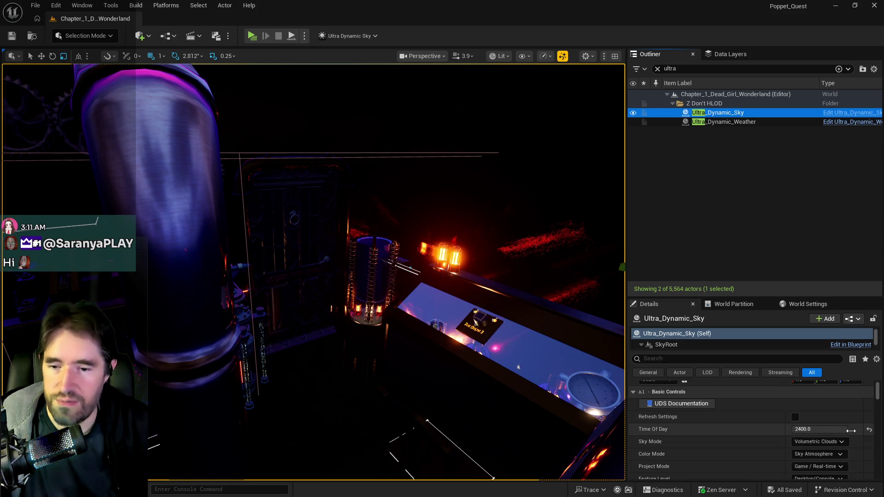
click(868, 431)
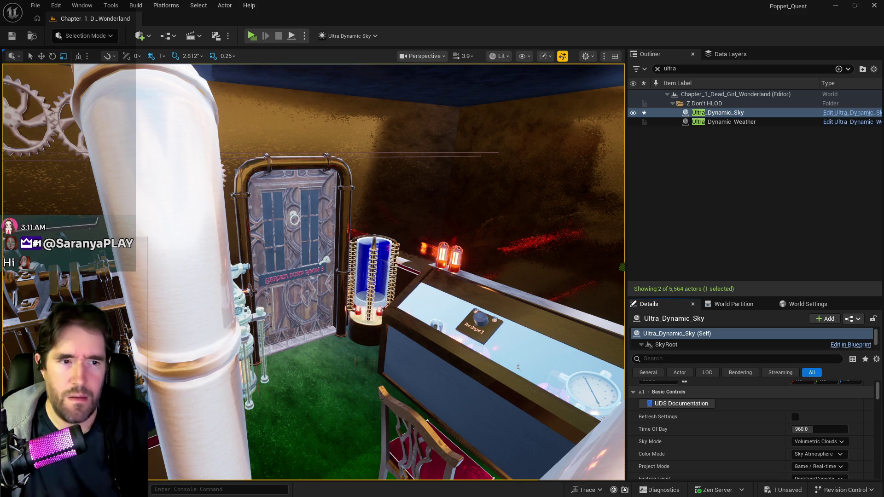
Step: Frame the sun target and select the green grate BP_Grate_Spline12 beside the red table
key(f)
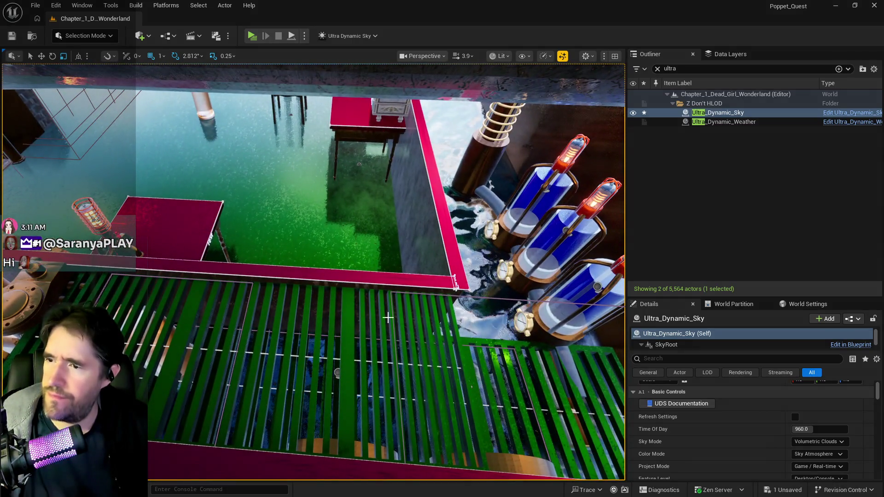
click(365, 359)
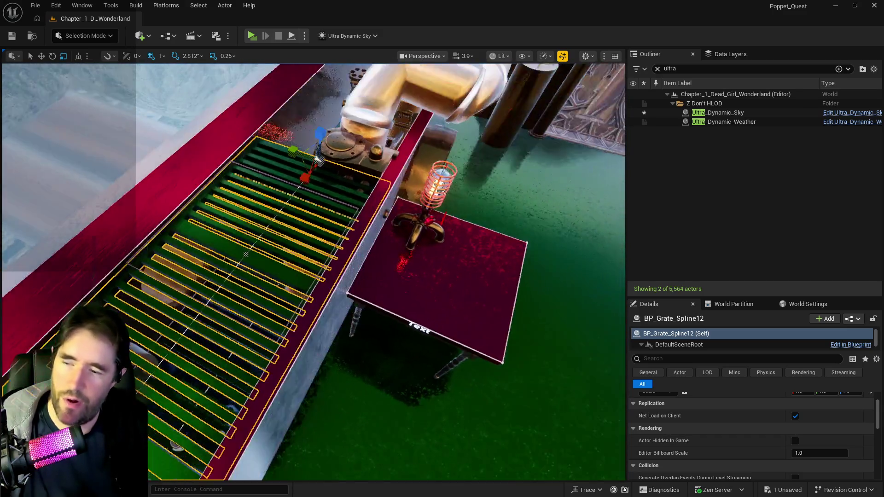
Step: Fly to the basement's red stained-glass door and select the SM_Basement_Good_Floor mesh
mouse_move(313, 271)
mouse_down()
mouse_move(295, 249)
mouse_move(323, 231)
mouse_up()
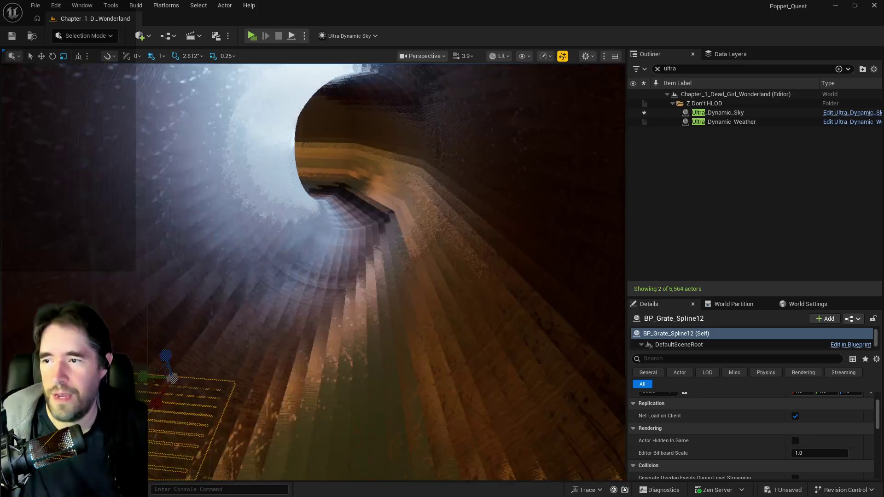
mouse_move(323, 230)
mouse_down()
mouse_move(322, 194)
mouse_move(286, 212)
mouse_up()
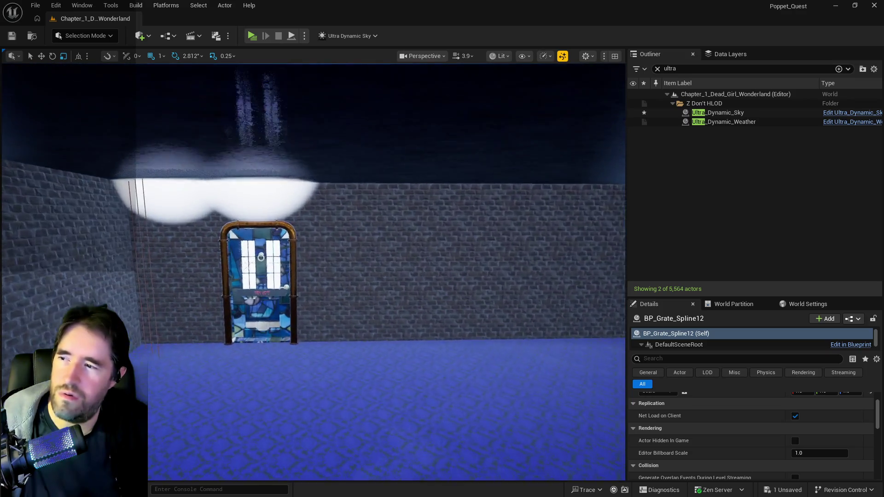
mouse_move(323, 276)
mouse_down()
mouse_move(313, 216)
mouse_move(313, 290)
mouse_up()
mouse_move(224, 308)
mouse_down()
mouse_move(198, 304)
mouse_move(225, 308)
mouse_up()
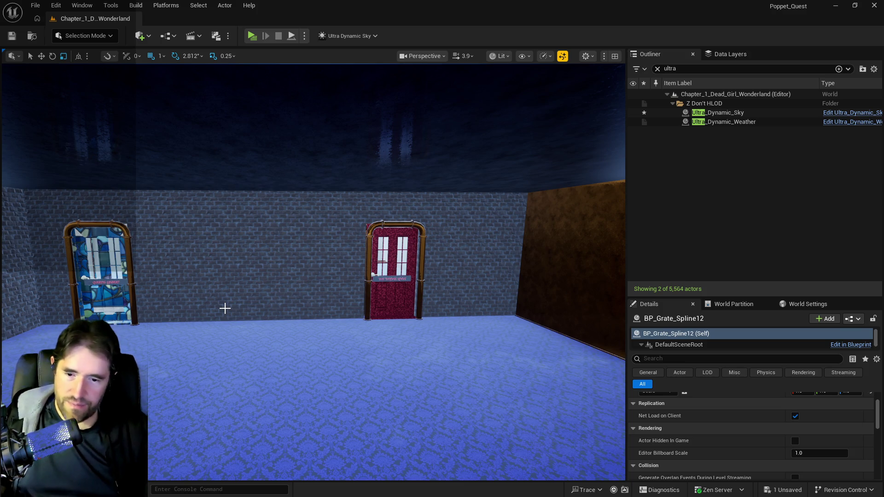
click(224, 308)
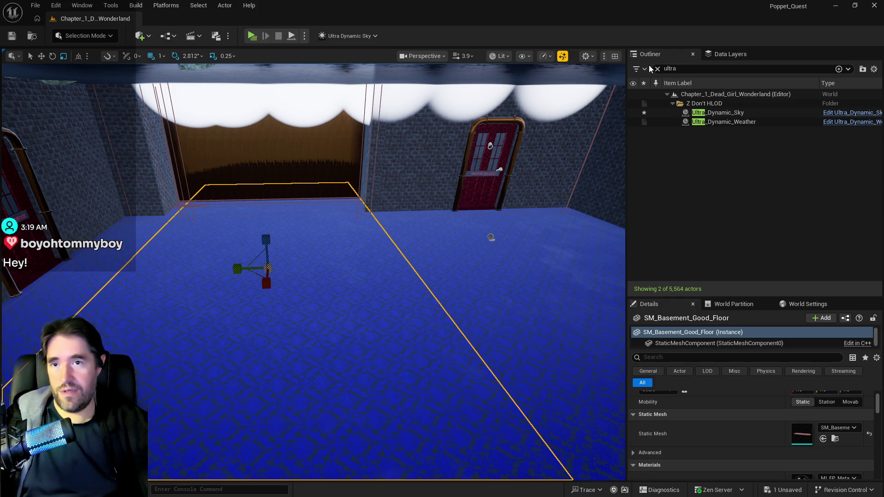
Step: Switch to the Data Layers panel, which lists the level's 90 data layers
click(716, 55)
Step: Filter data layers by 'ritua', enable DL_C3_The_Ritual_Room, and fly into the room
click(708, 70)
text(ritua)
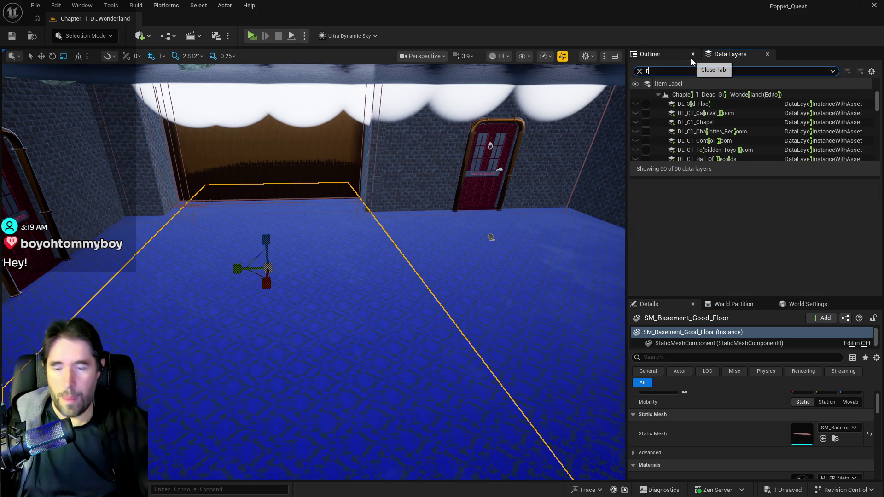
click(646, 103)
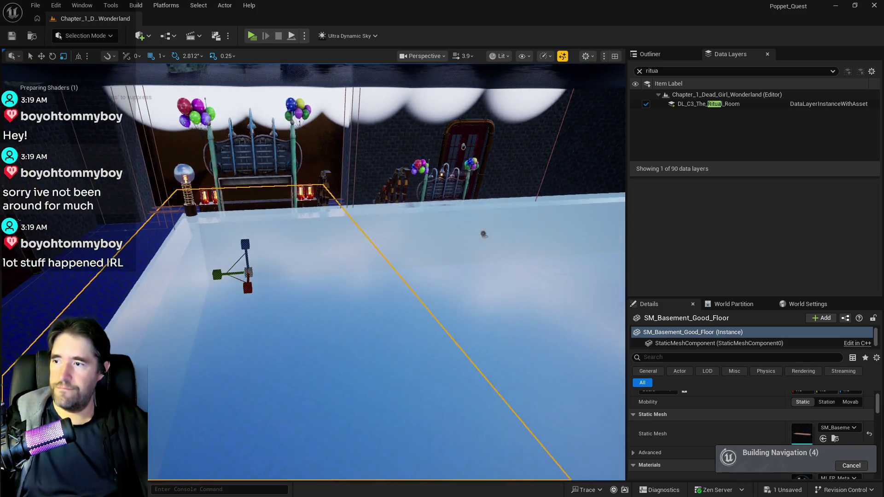
mouse_move(483, 235)
mouse_down()
mouse_move(352, 283)
mouse_move(261, 238)
mouse_move(420, 272)
mouse_move(531, 261)
mouse_up()
mouse_move(283, 168)
mouse_down()
mouse_move(332, 175)
mouse_move(284, 168)
mouse_up()
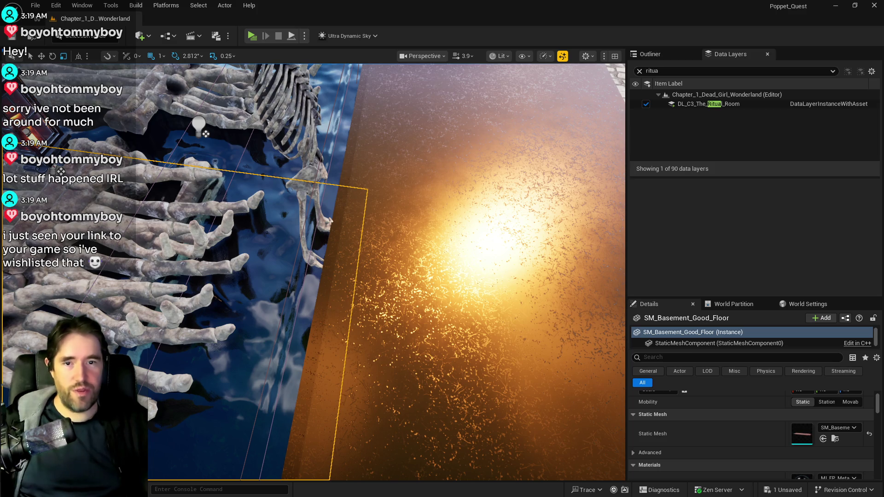
Step: Zoom the viewport and frame the view inside the ritual room
scroll(313, 272, down, 10)
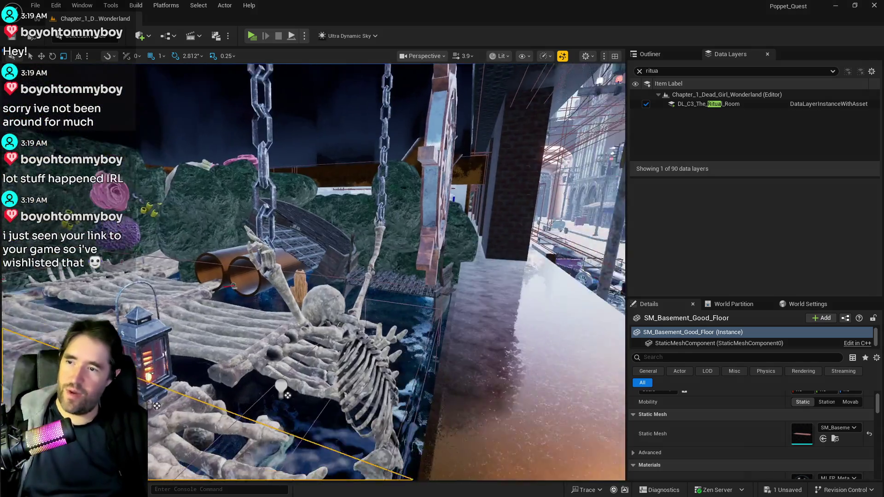
scroll(313, 272, up, 10)
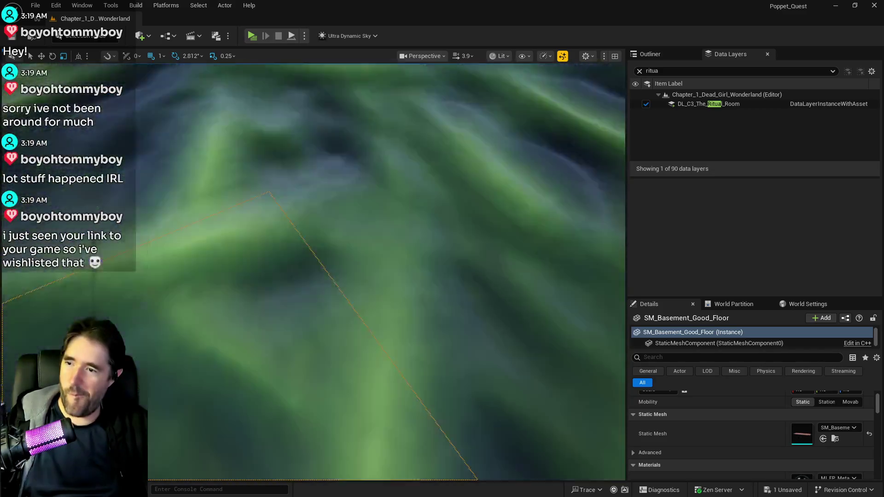
scroll(313, 272, down, 10)
scroll(313, 272, up, 10)
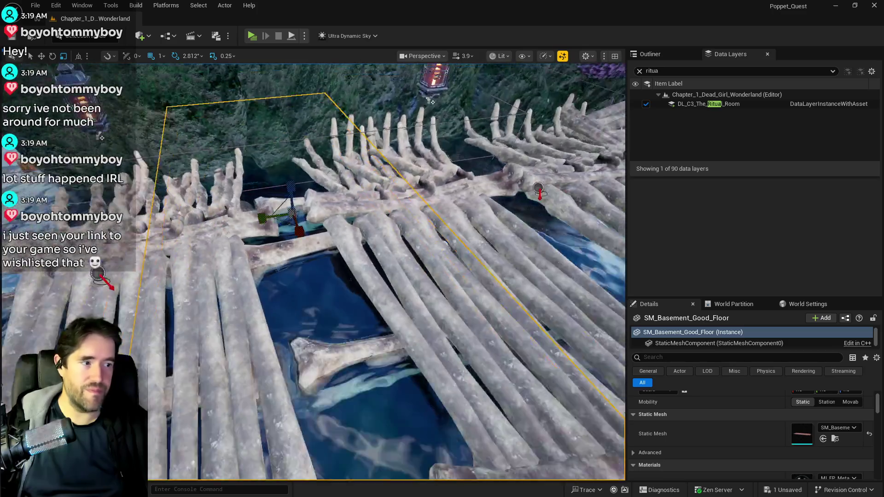
scroll(313, 271, up, 10)
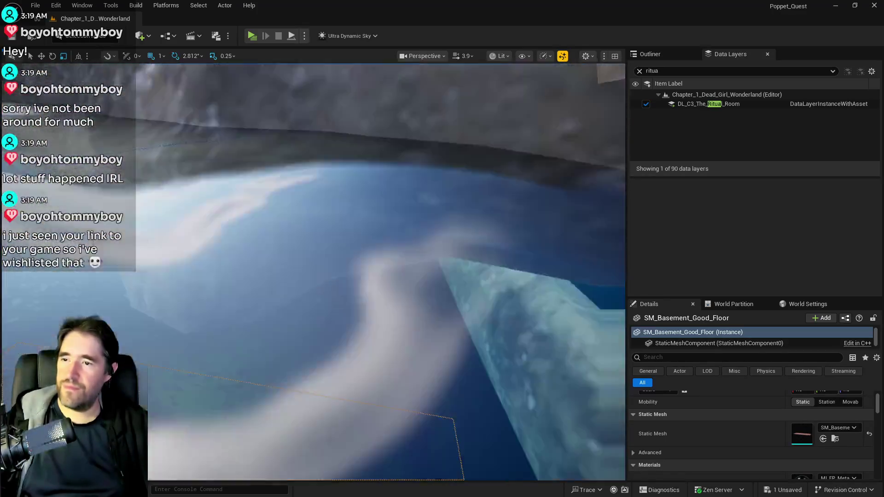
scroll(313, 271, up, 5)
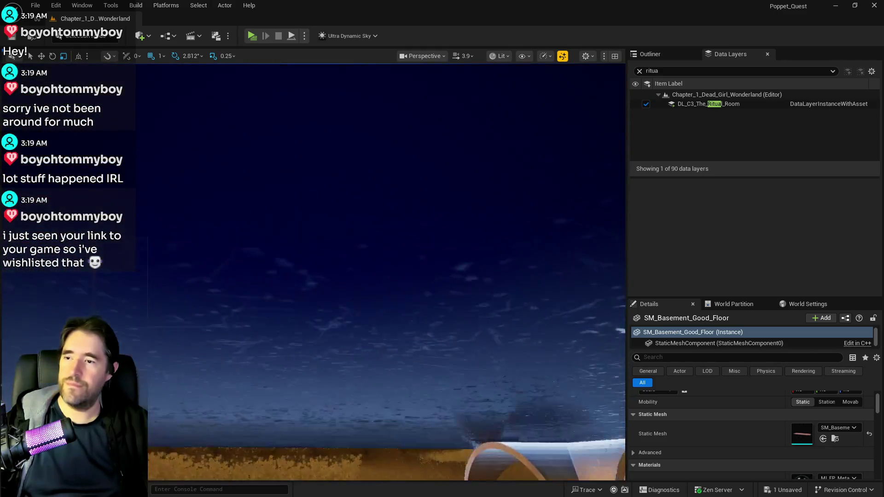
key(f)
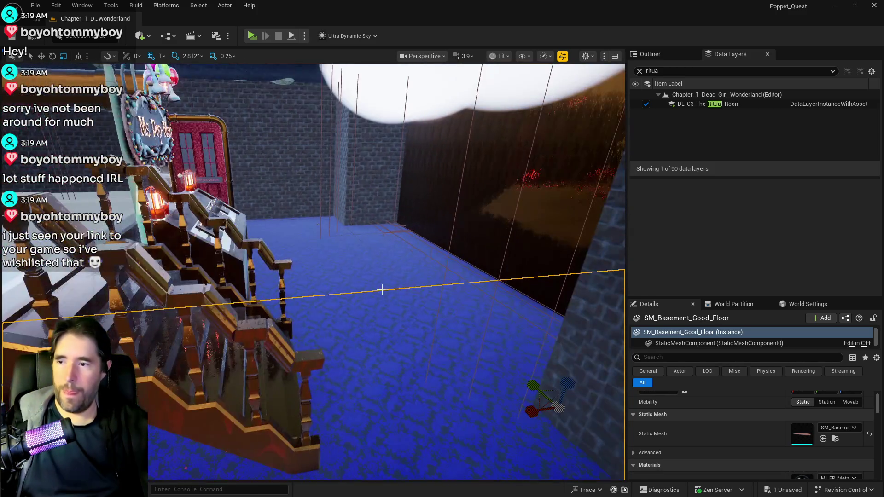
Step: Delete the Box Brush18 block on the wall by the Depths Control Room door
click(382, 289)
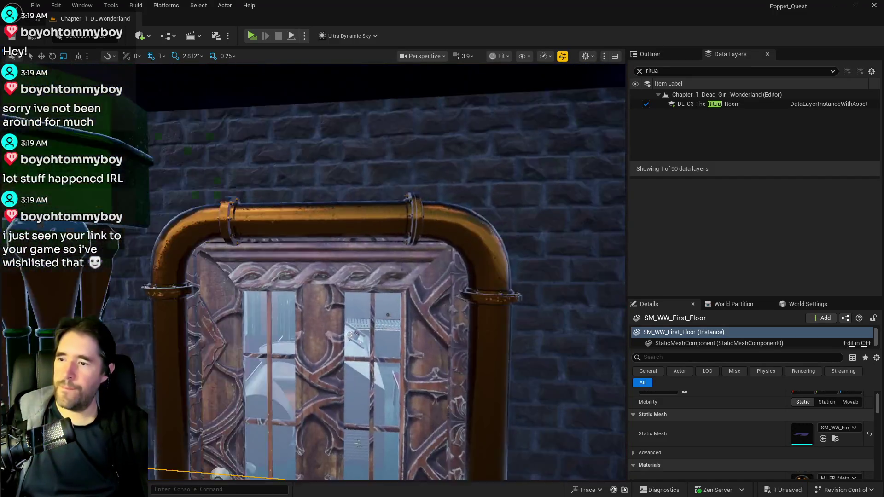
mouse_move(387, 272)
mouse_down()
mouse_move(405, 262)
mouse_move(373, 271)
mouse_move(395, 272)
mouse_move(387, 281)
mouse_move(377, 271)
mouse_move(391, 240)
mouse_move(382, 258)
mouse_up()
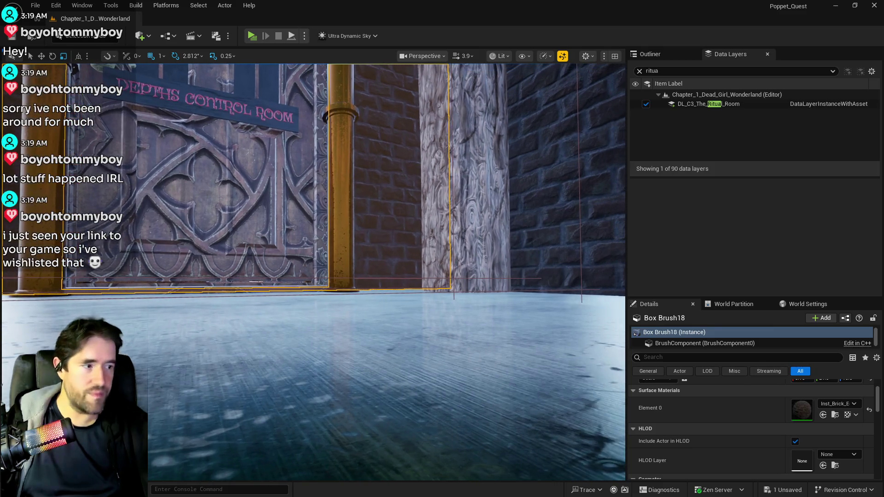
key(Delete)
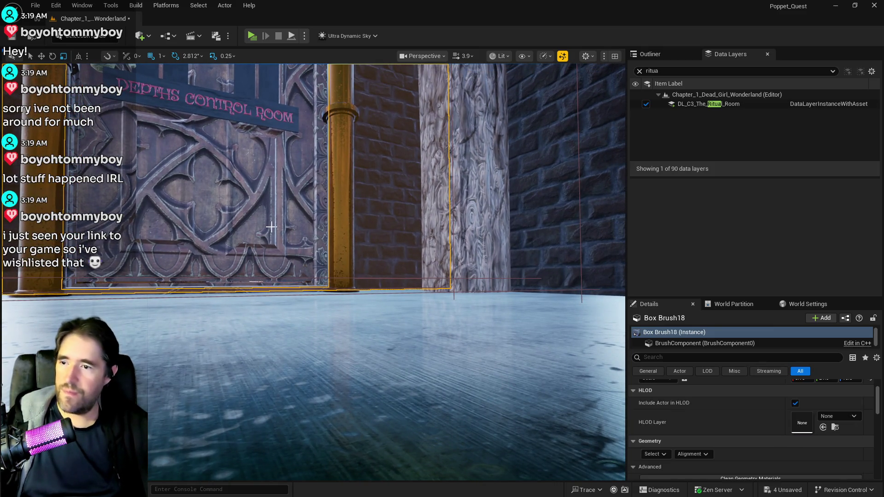
Step: Filter the Outliner for 'nav' and delete the NavMeshBoundsVolume actor
drag(382, 258, 382, 249)
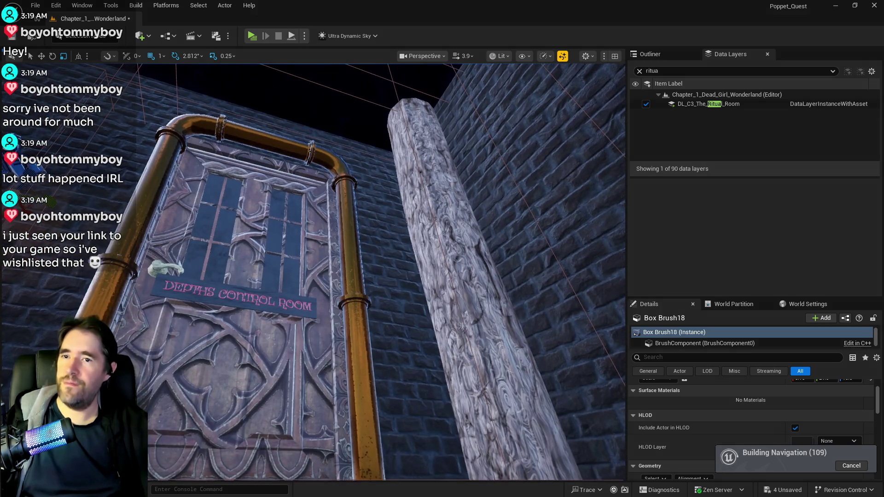
click(657, 56)
click(673, 69)
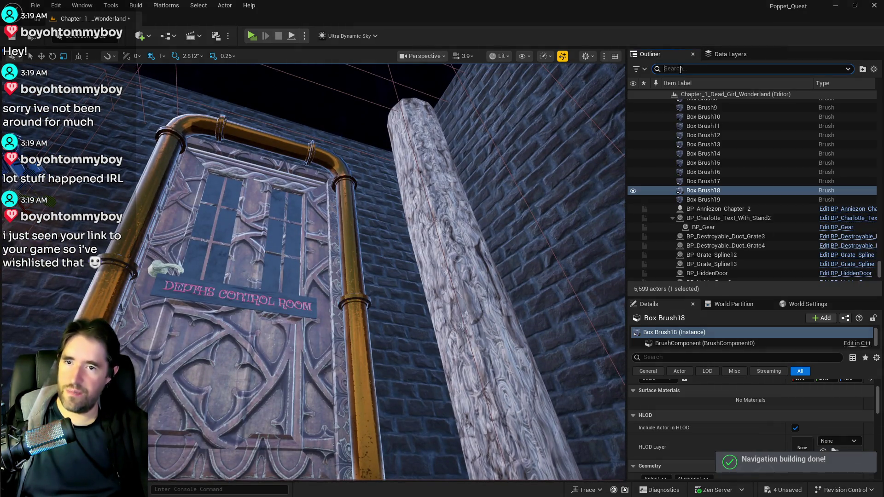
text(nav)
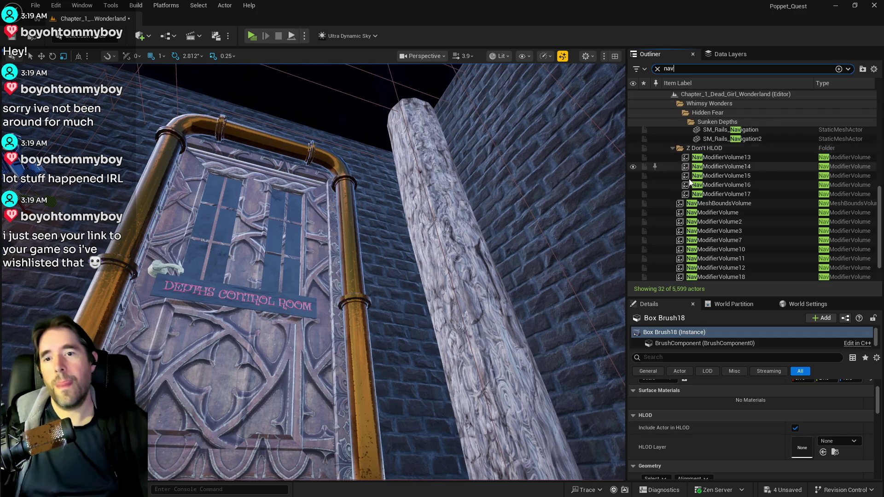
click(689, 204)
key(Delete)
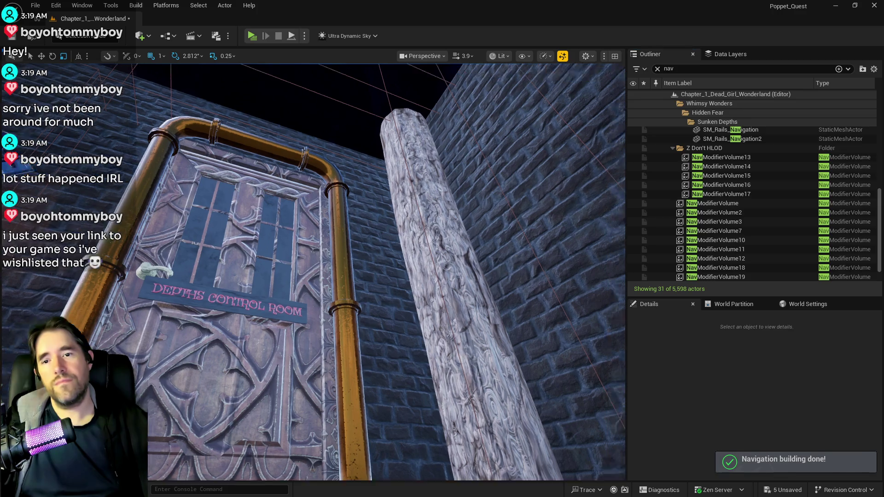
Step: Fly the camera over the bone bridge toward the pirate ship and select NavModifierVolume20
drag(528, 255, 525, 184)
key(w)
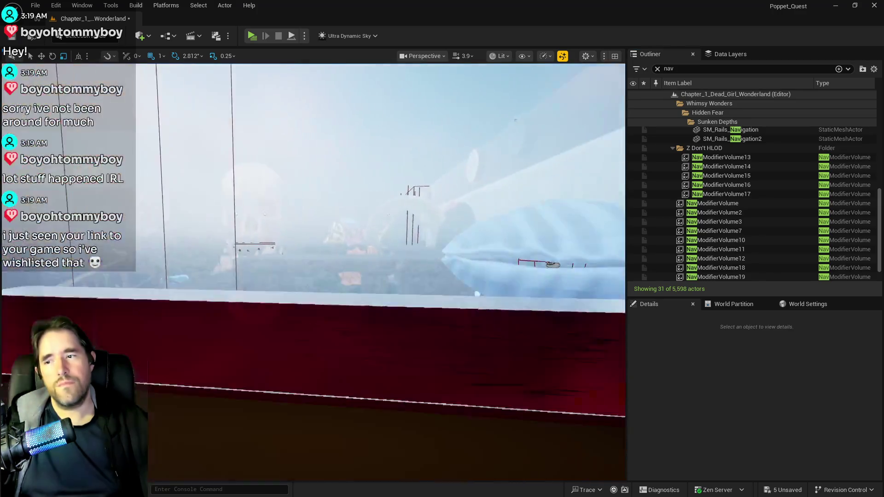
key(w)
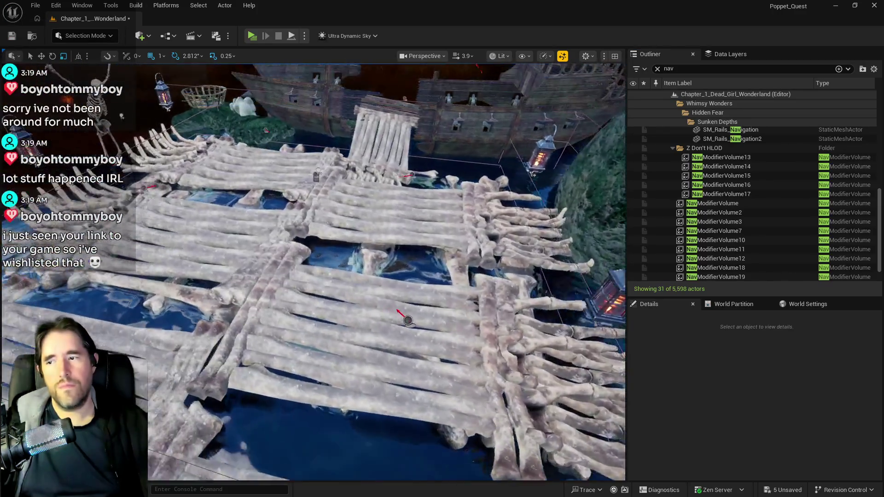
key(w)
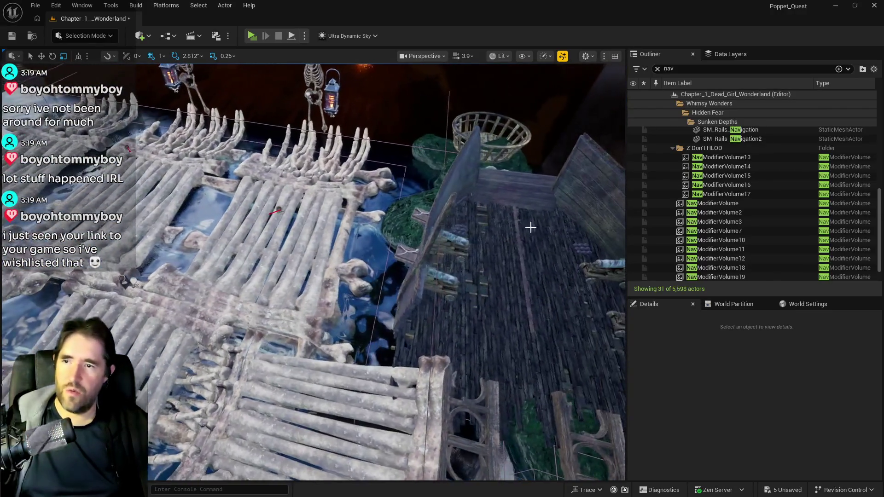
click(274, 211)
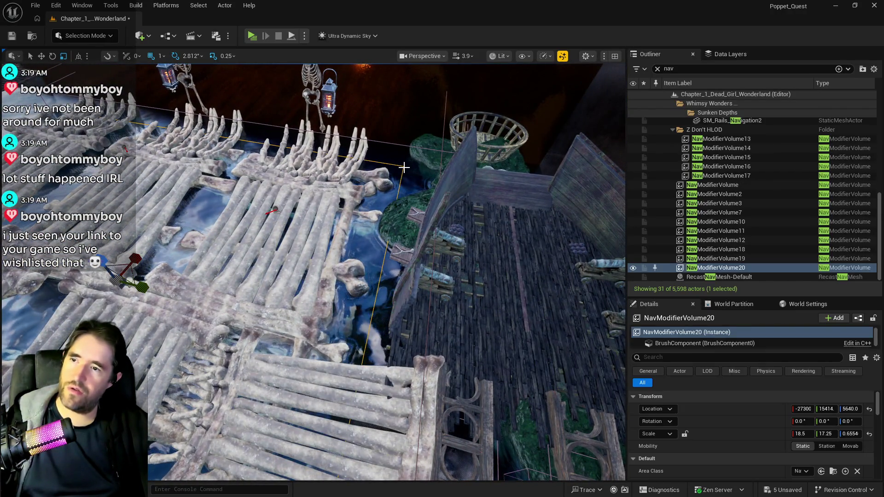
key(w)
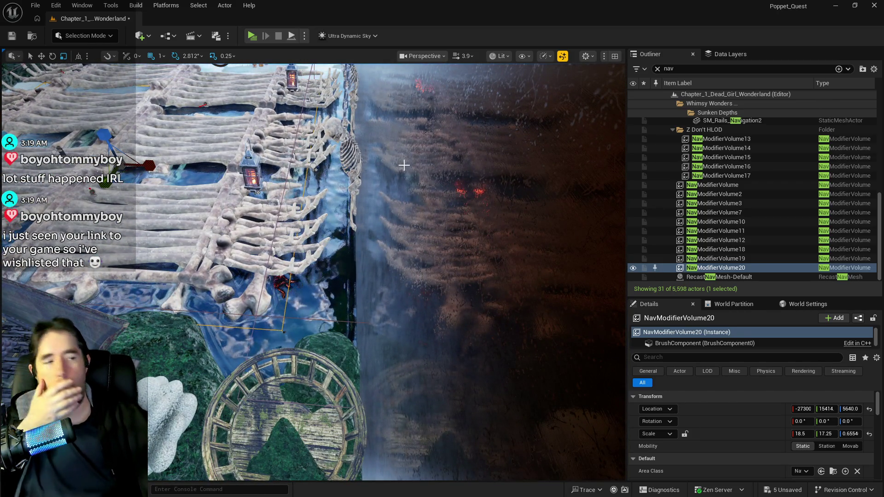
drag(403, 165, 403, 160)
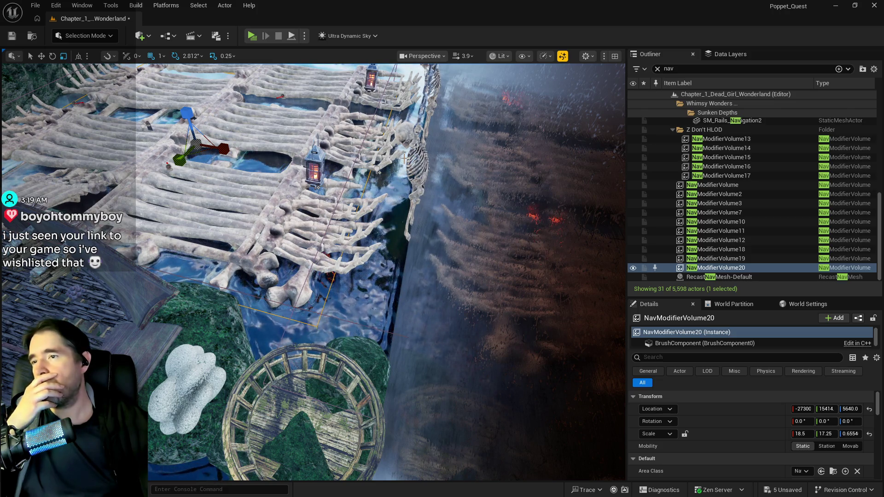
mouse_move(404, 159)
mouse_down()
mouse_move(403, 168)
mouse_move(396, 133)
mouse_move(405, 124)
mouse_move(389, 170)
mouse_move(404, 158)
mouse_up()
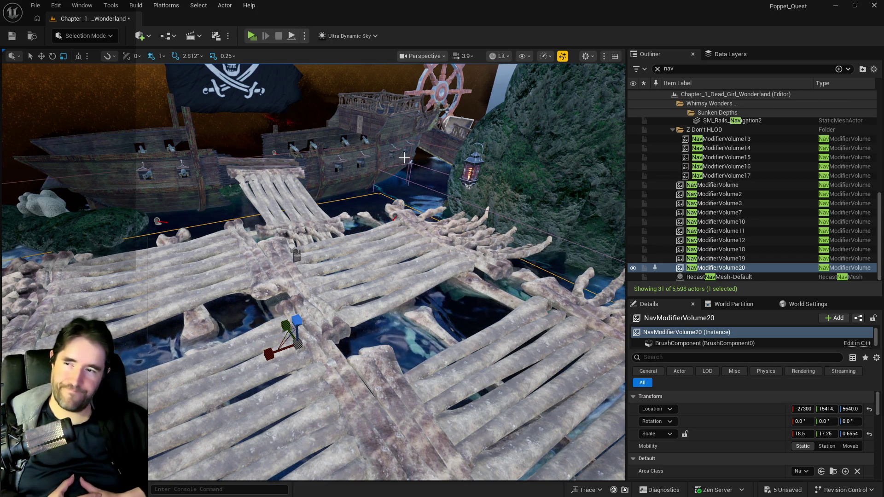
mouse_move(400, 170)
mouse_down()
mouse_move(400, 210)
mouse_move(411, 224)
mouse_up()
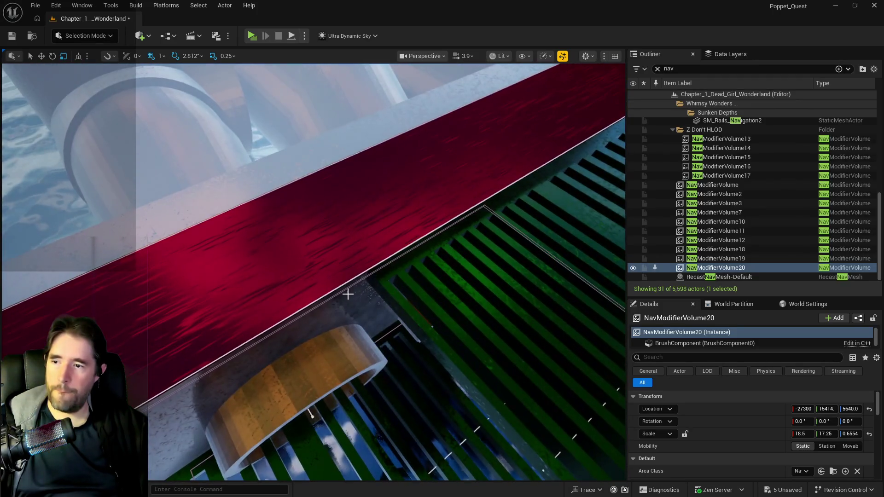
Step: Inspect pipes BP_Pipe_Spline4 and BP_Pipe_Spline5, then select Pool Kill Plane12 over the pool
click(325, 357)
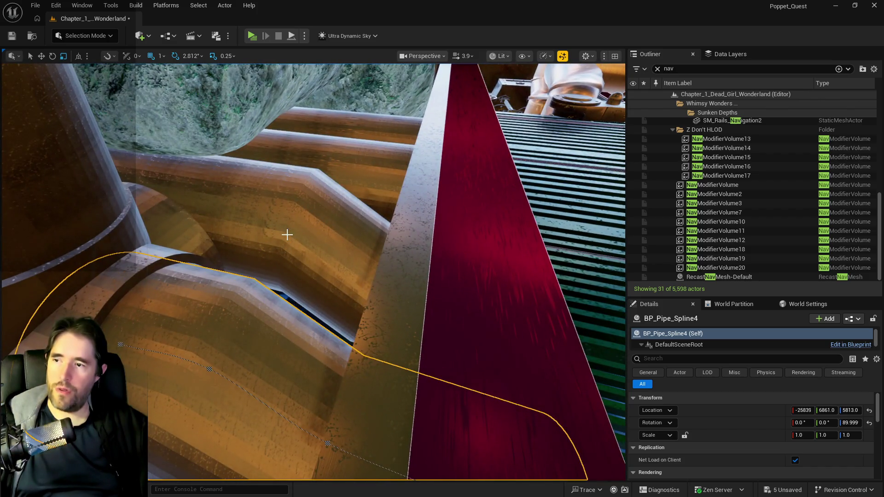
click(286, 235)
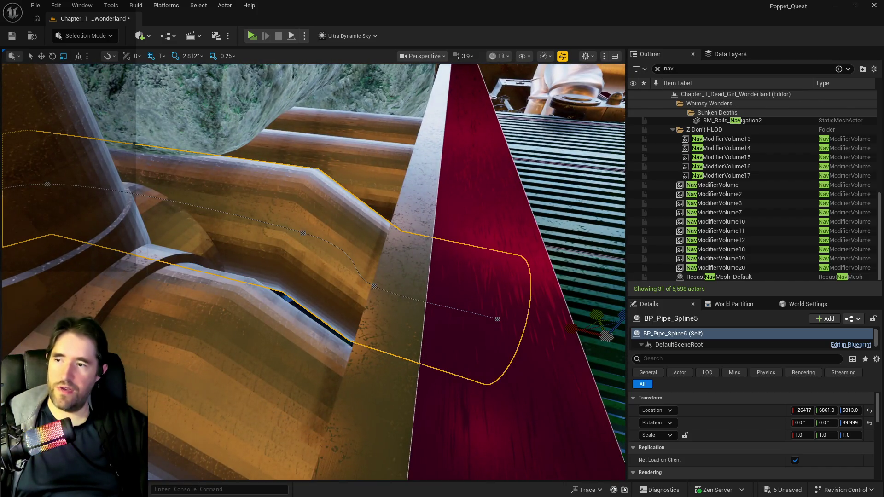
key(f)
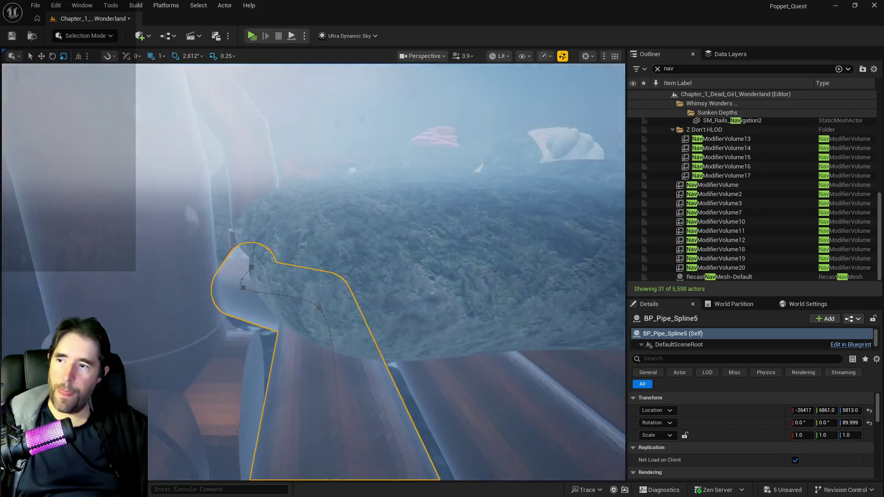
scroll(313, 272, down, 10)
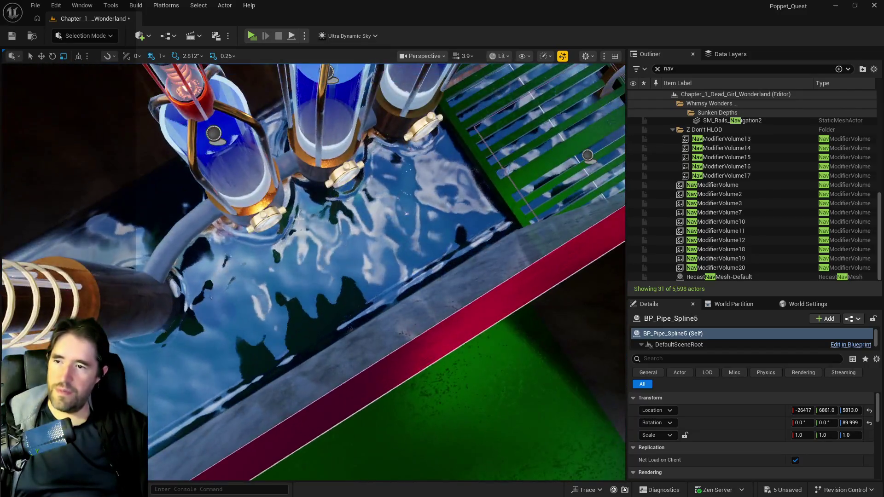
click(320, 226)
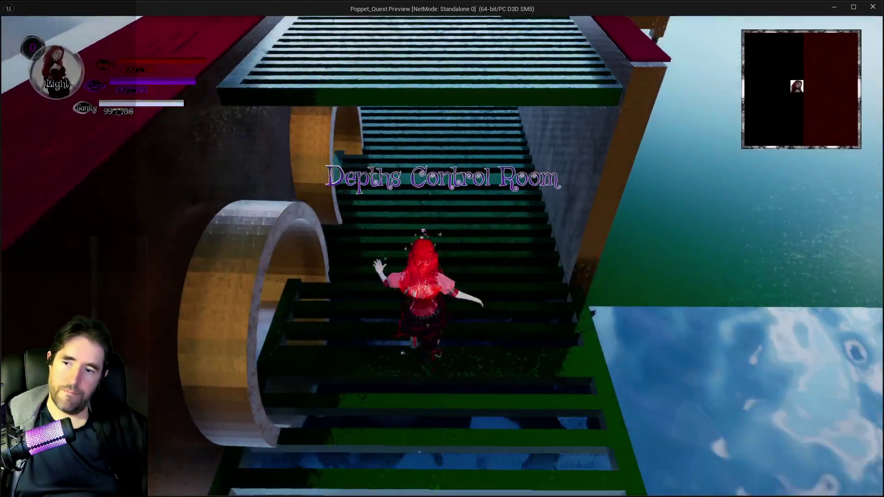
Step: Run the character up the grated walkway, through the ring tunnel into The Sunken Depths, then return to the editor
key(w)
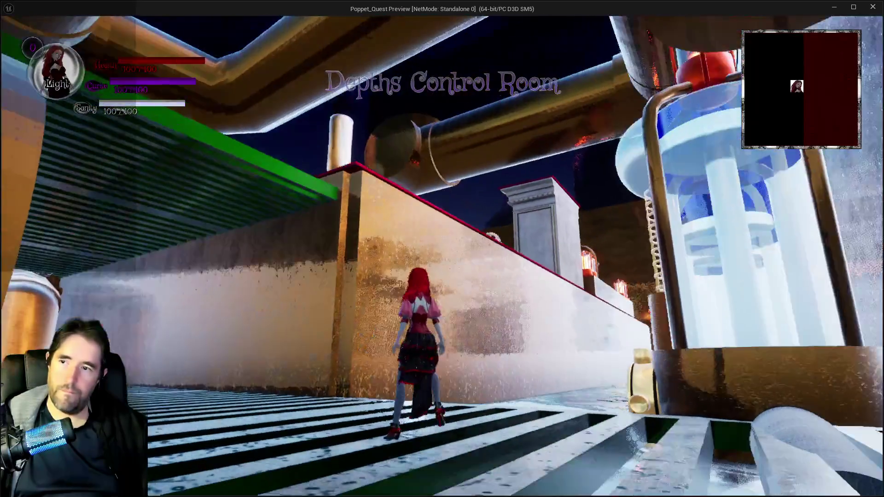
key(w)
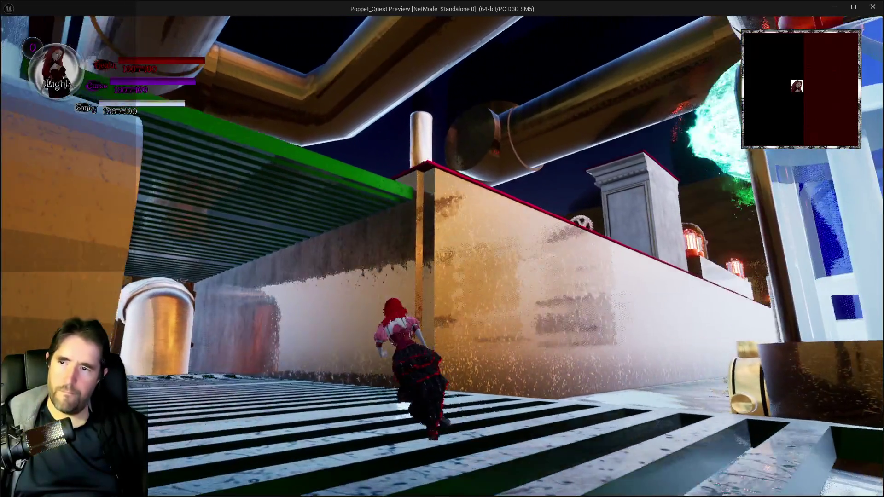
key(w)
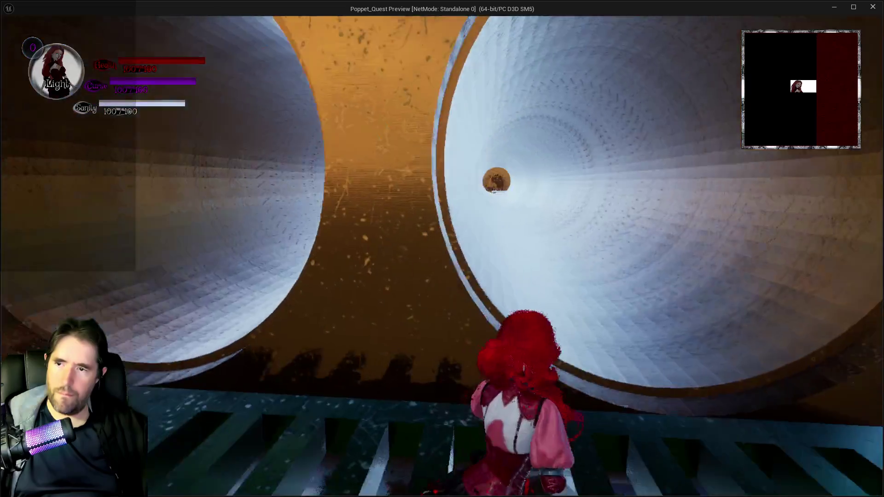
key(w)
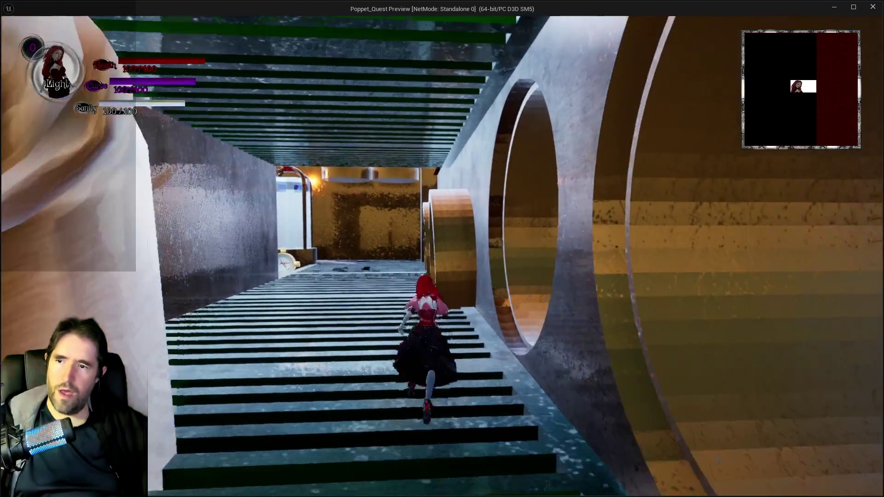
key(w)
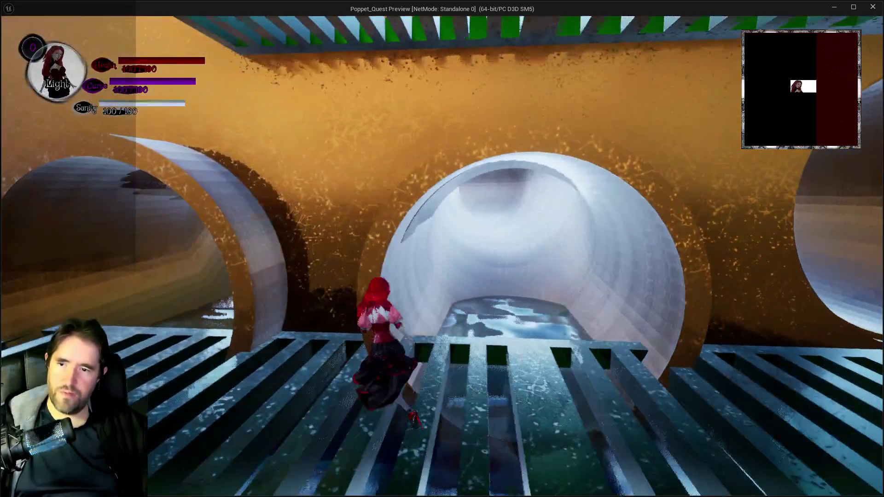
key(w)
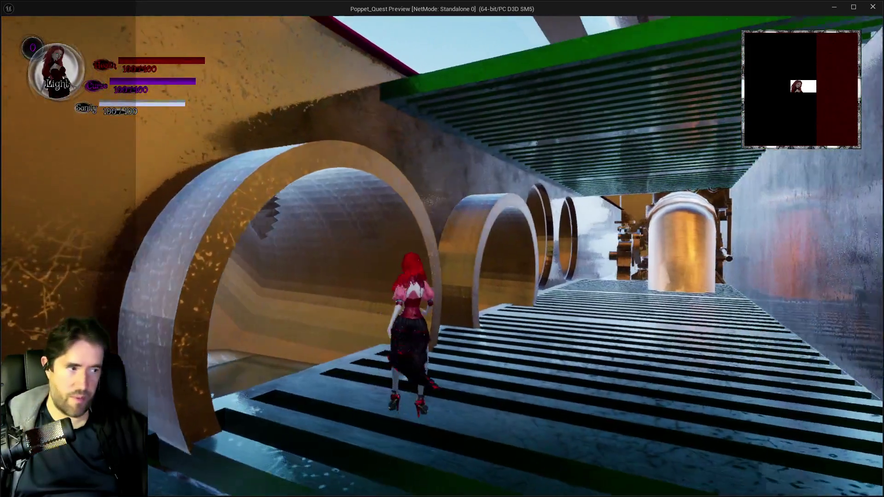
key(w)
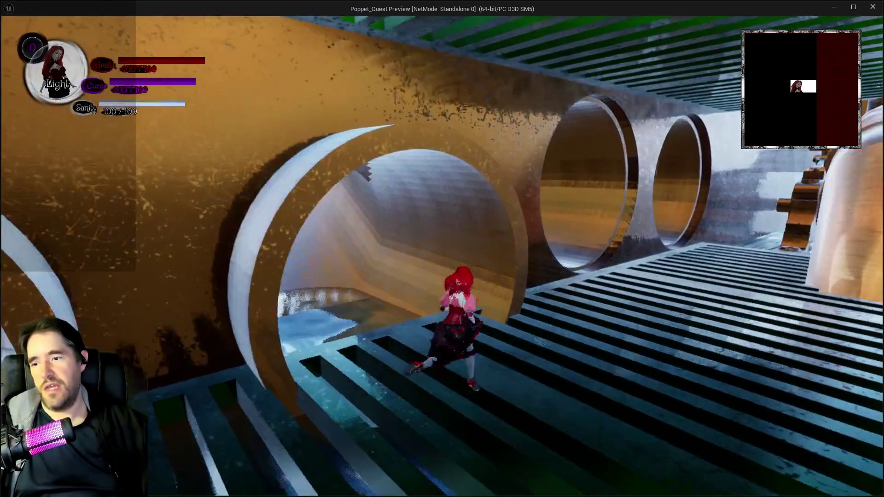
key(w)
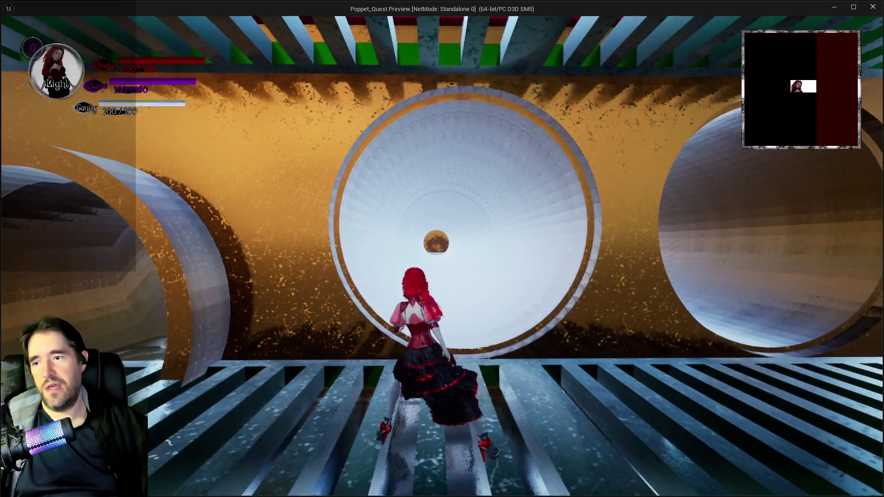
key(w)
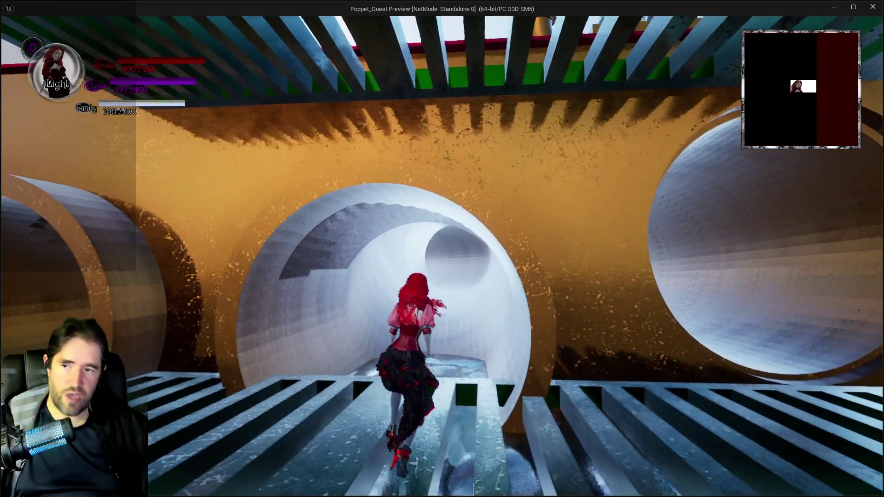
key(w)
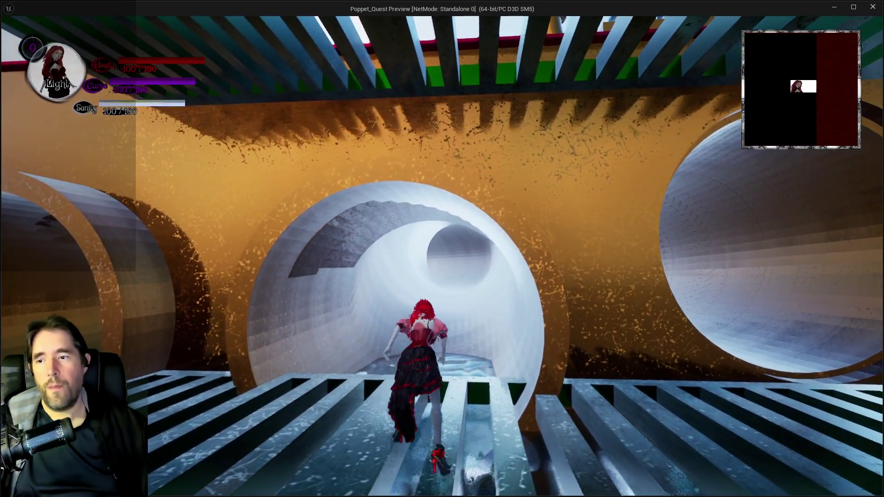
key(w)
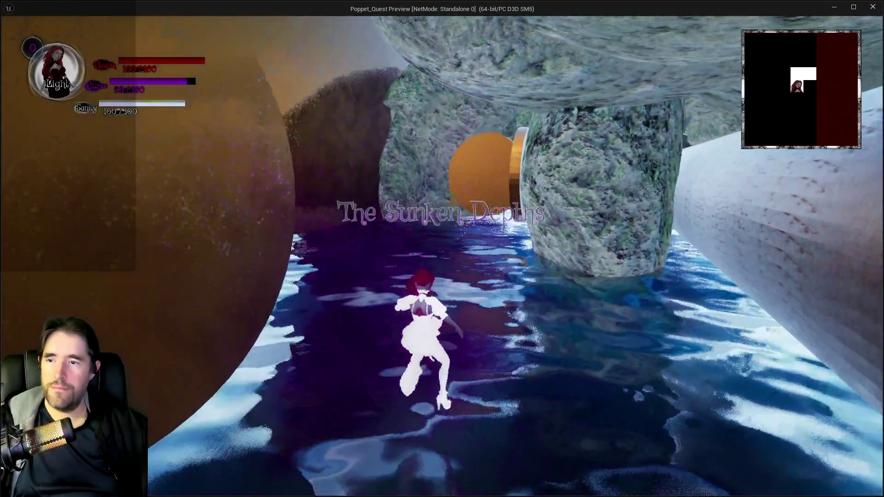
key(alt+Tab)
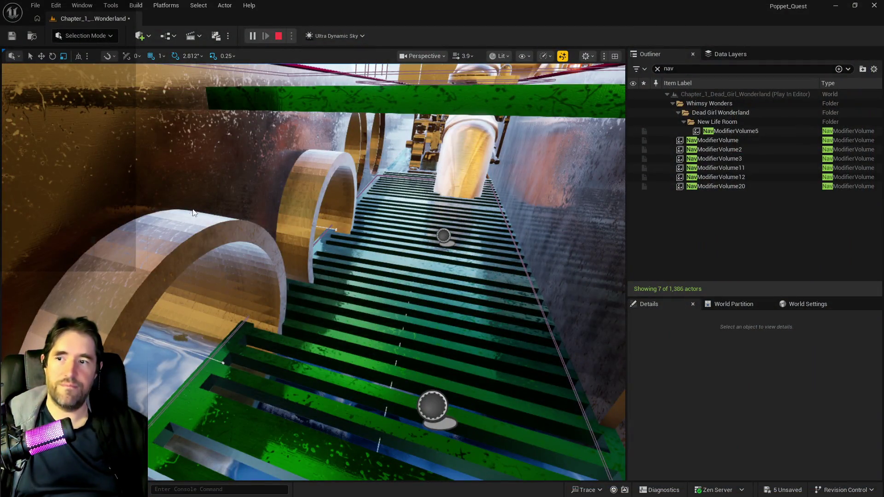
Step: Stop the play session and fly through the tunnels to the water pipe pouring over the bridge
key(Escape)
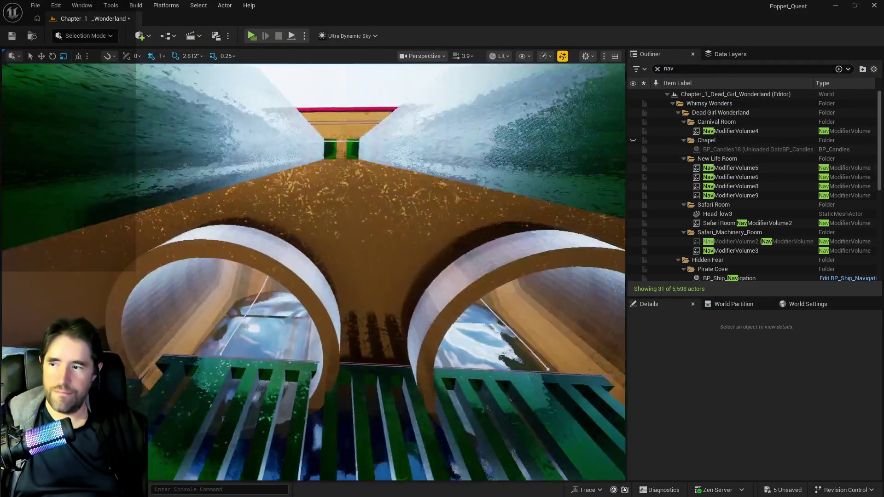
key(w)
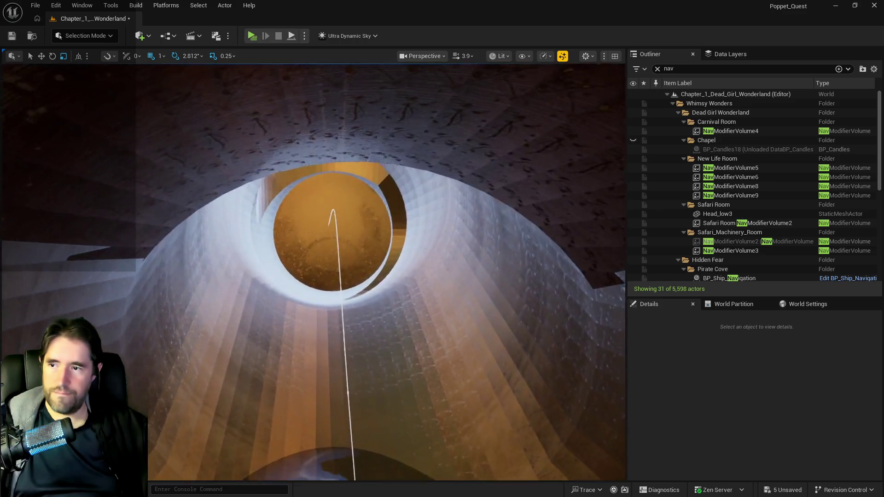
key(w)
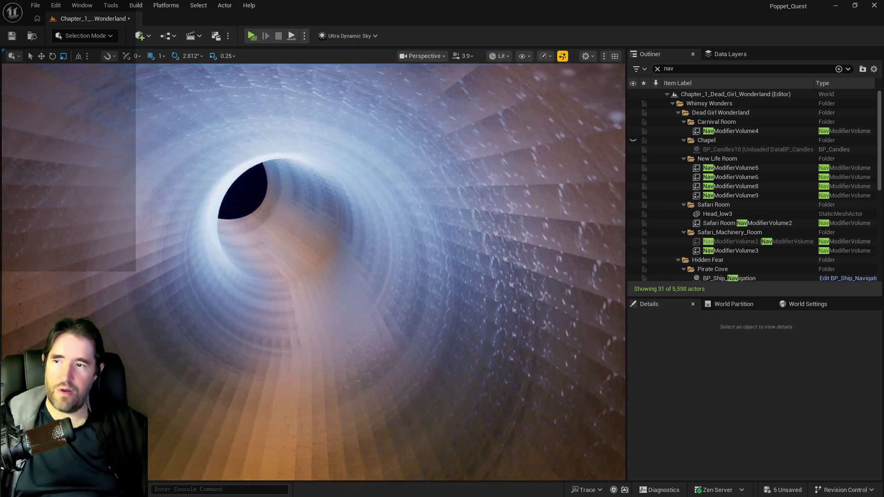
key(w)
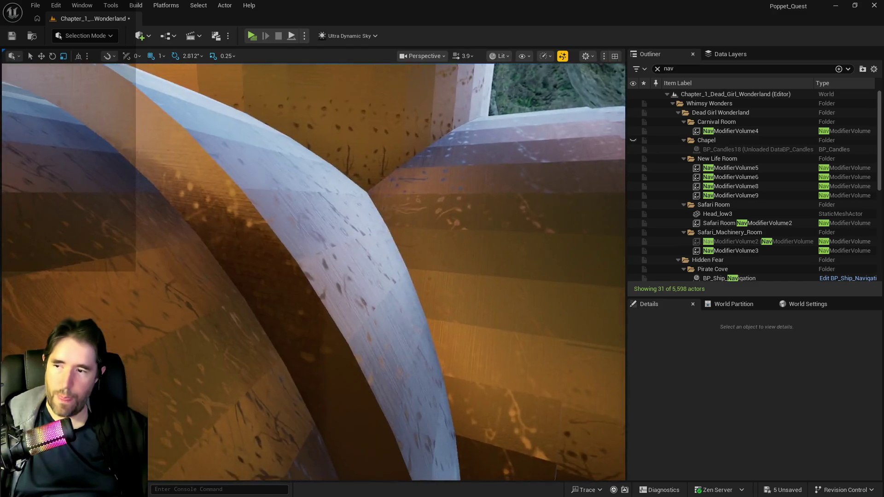
key(w)
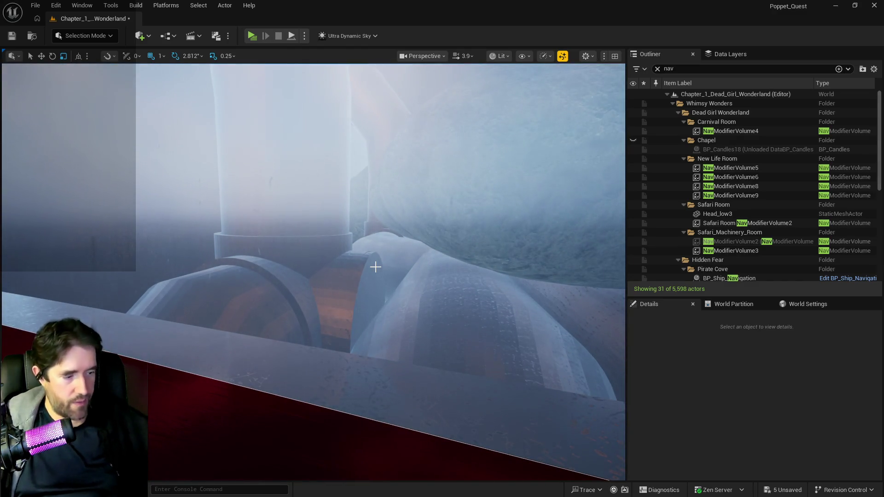
key(w)
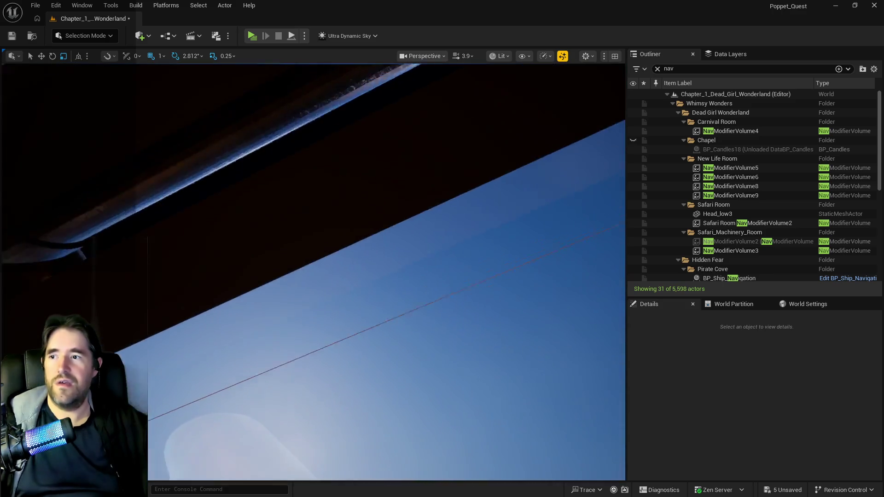
key(w)
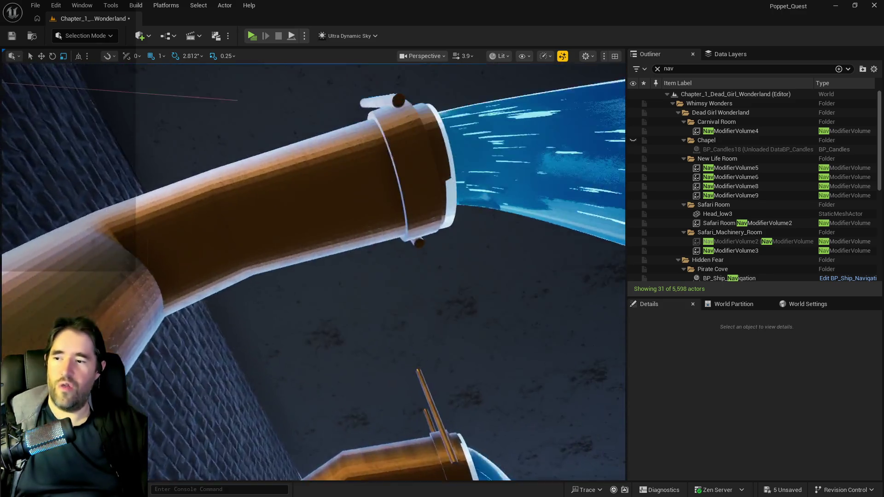
key(w)
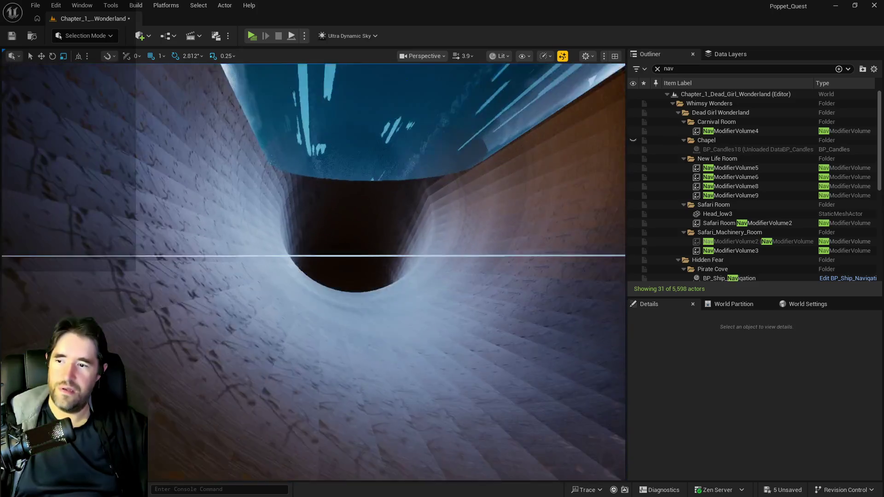
key(w)
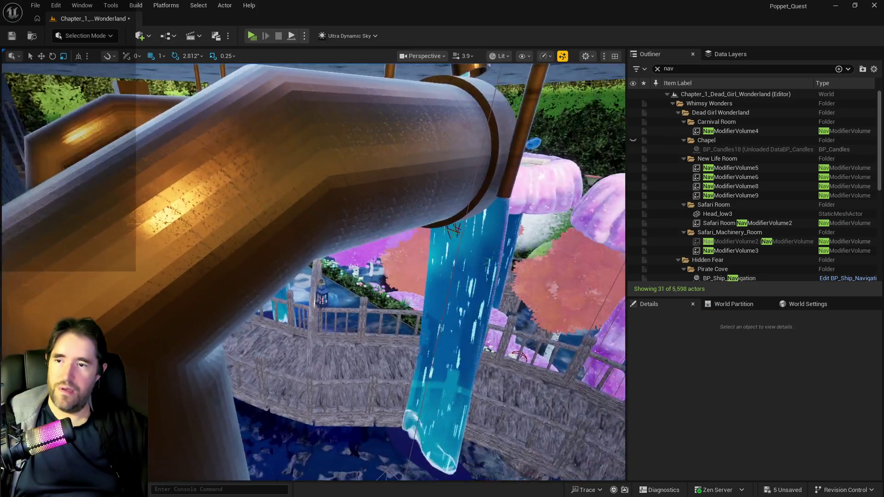
key(s)
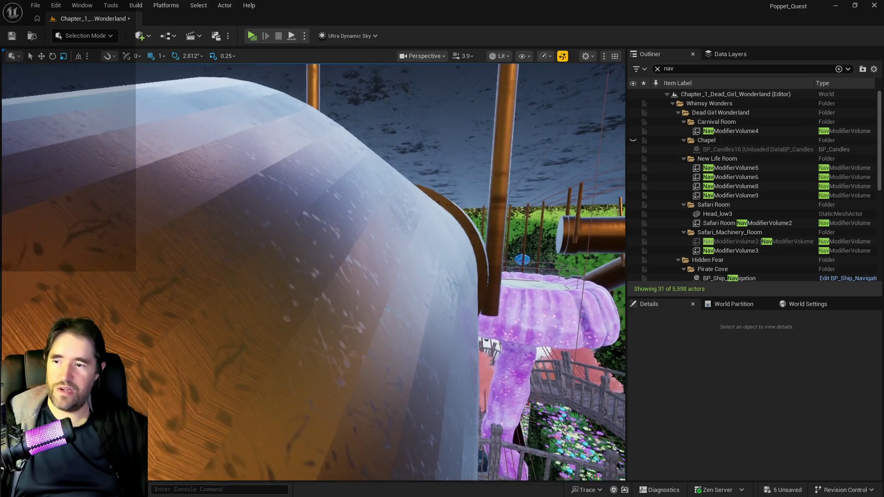
key(w)
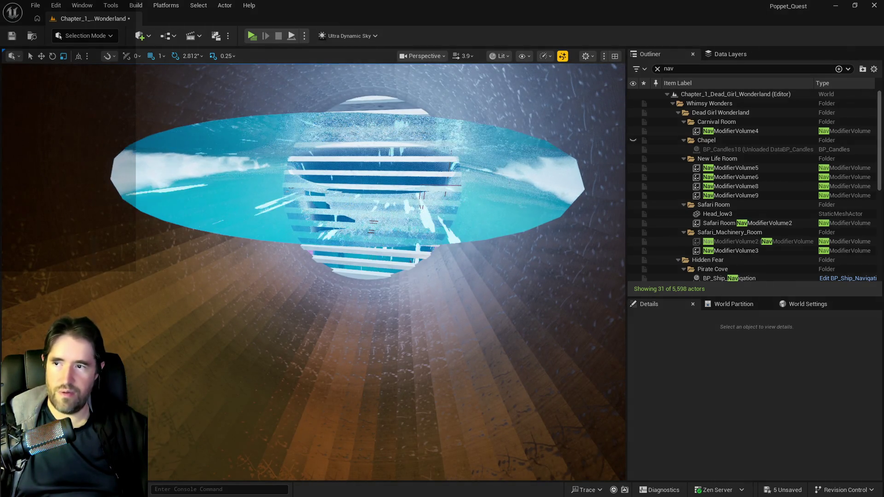
key(s)
key(s)
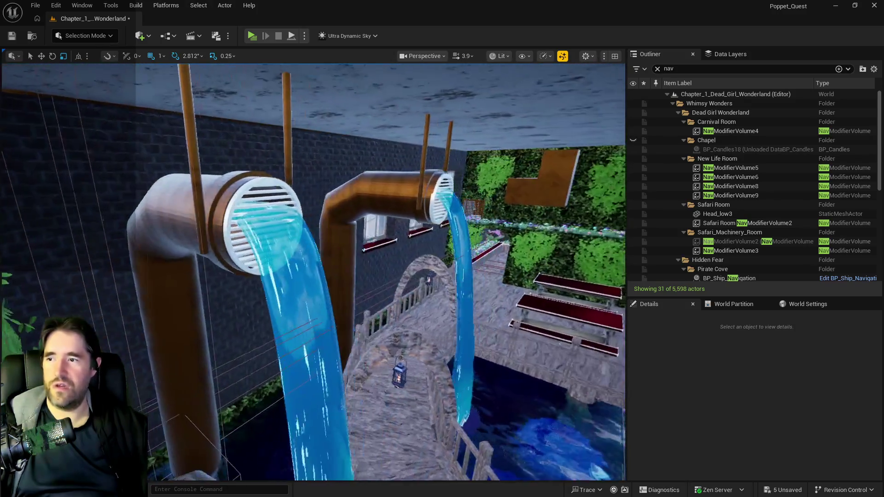
Step: Select BP_Waterfall6 and set its Location Z to 9809 and Scale Z to 0.72
key(w)
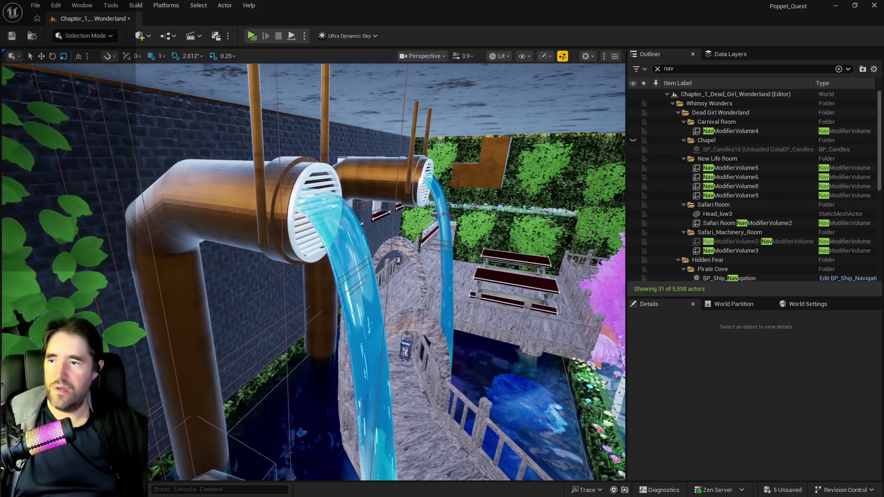
key(w)
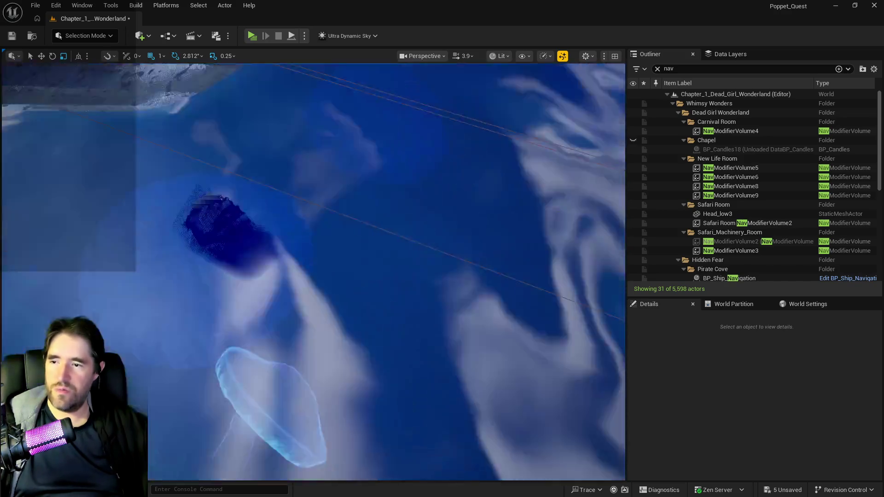
key(s)
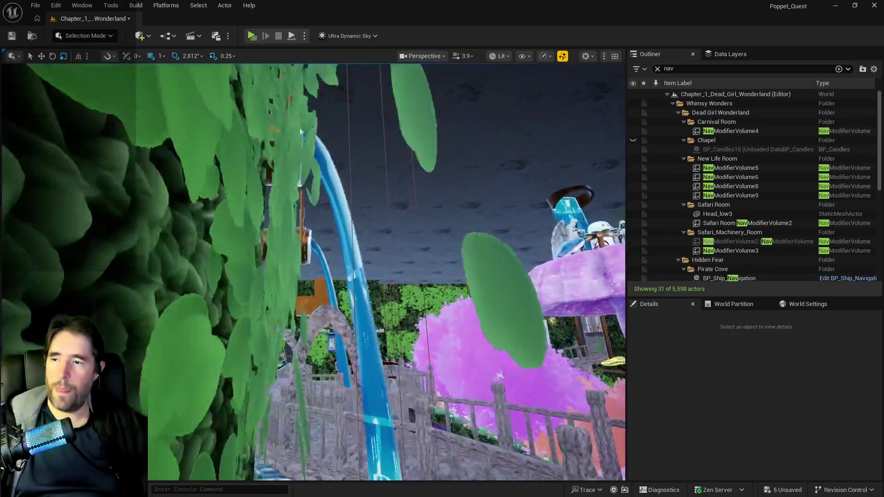
key(s)
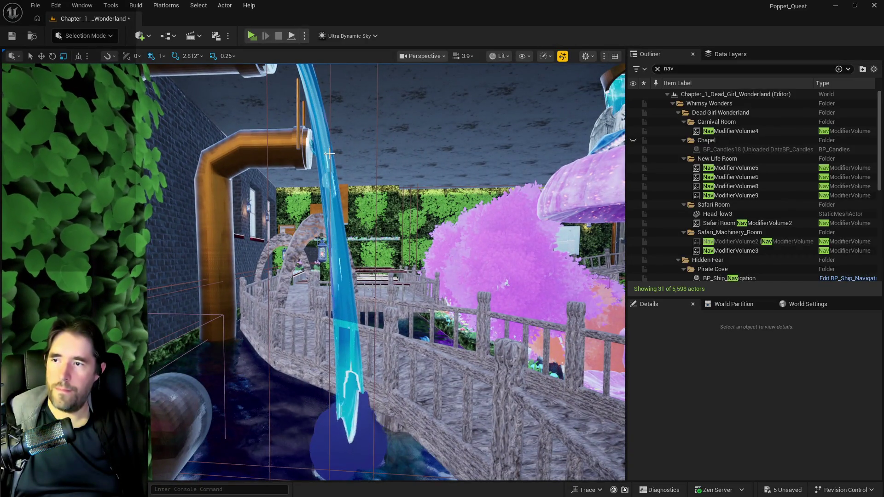
click(329, 154)
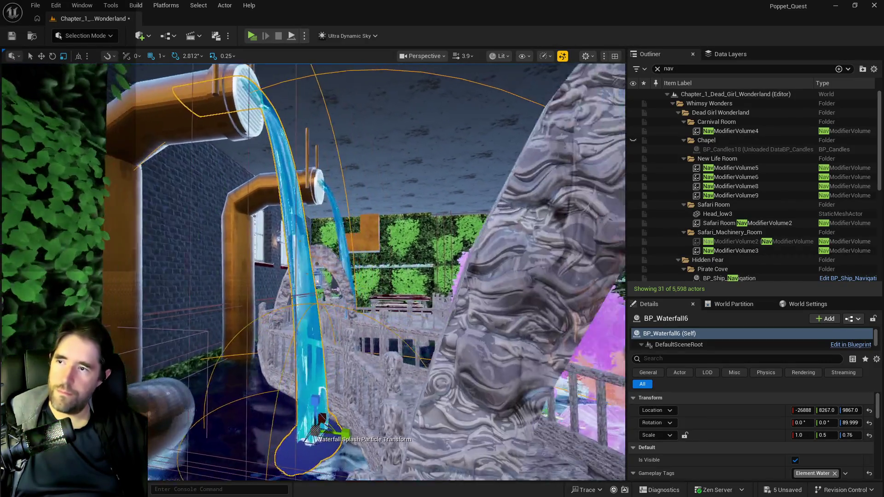
key(a)
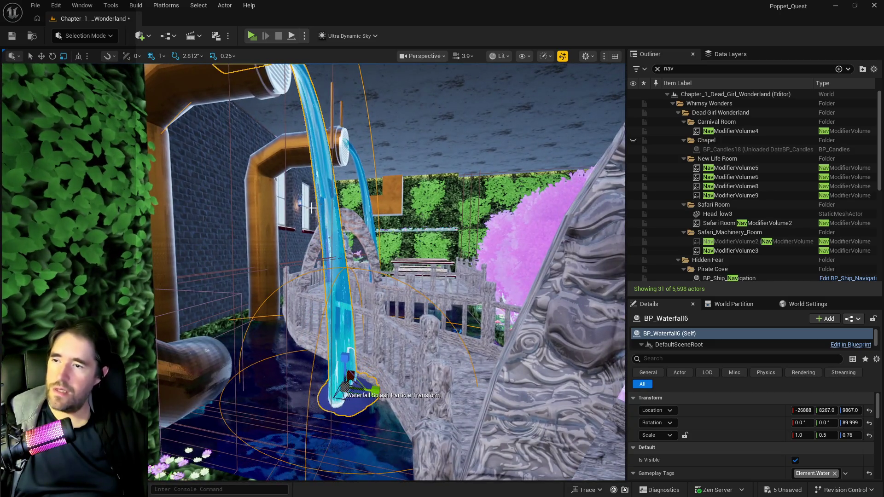
click(849, 436)
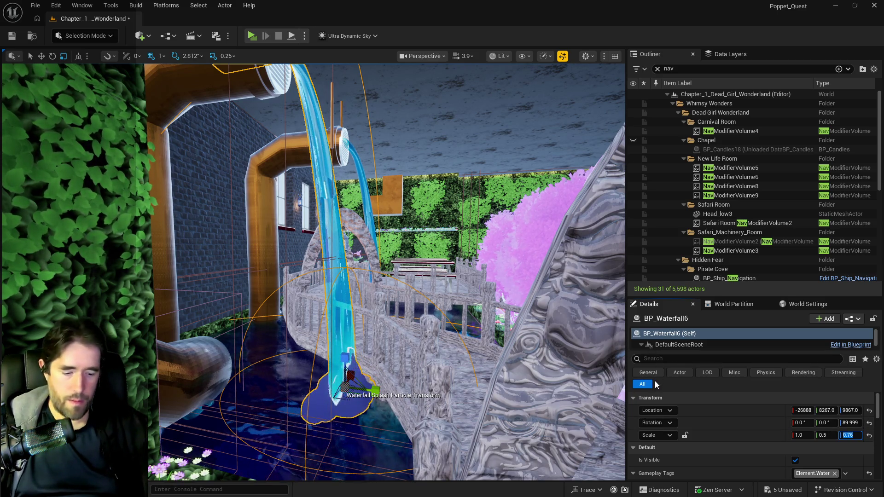
text(0.7)
Step: Check the resized waterfall's fit between pipe and bridge, then select BP_Waterfall5
drag(159, 261, 159, 261)
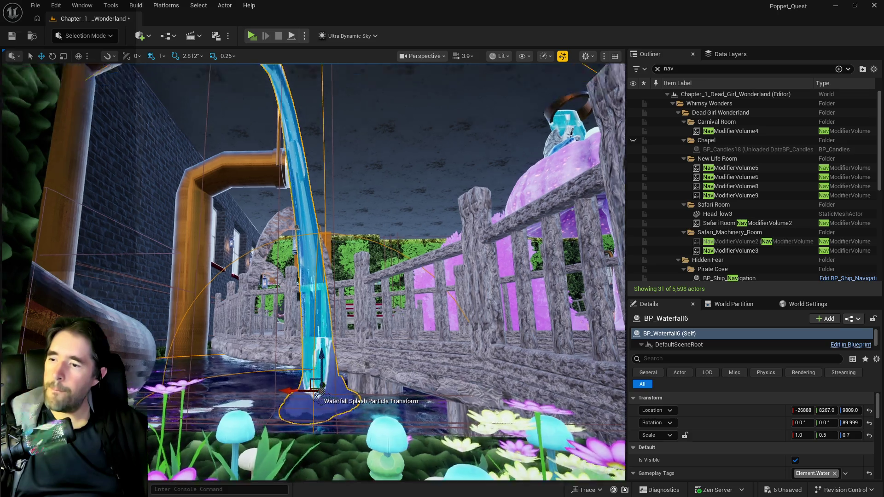
drag(362, 337, 361, 337)
drag(555, 445, 555, 446)
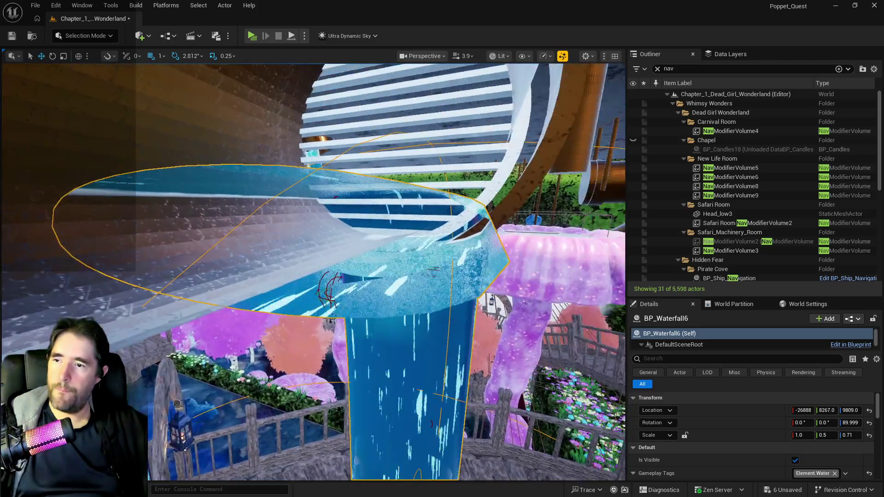
mouse_move(313, 272)
mouse_down()
mouse_move(322, 258)
mouse_move(332, 276)
mouse_move(303, 285)
mouse_move(295, 276)
mouse_move(313, 258)
mouse_move(308, 276)
mouse_move(327, 270)
mouse_move(294, 276)
mouse_up()
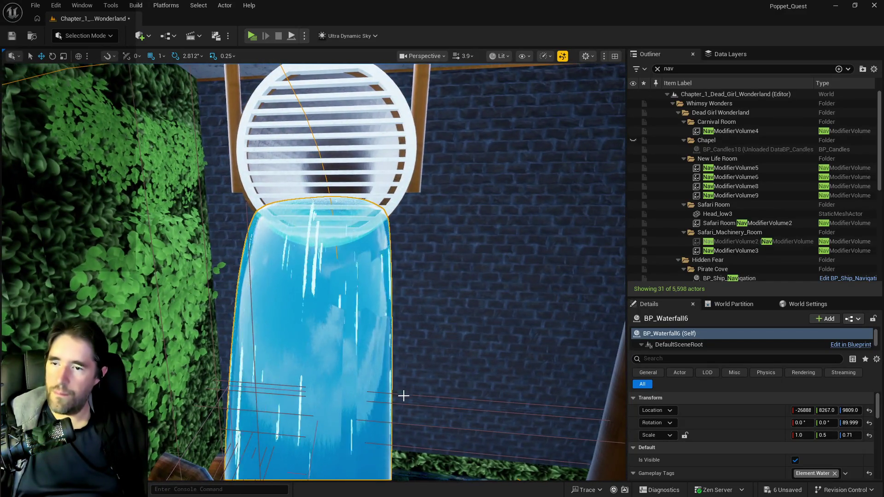
scroll(404, 395, down, 3)
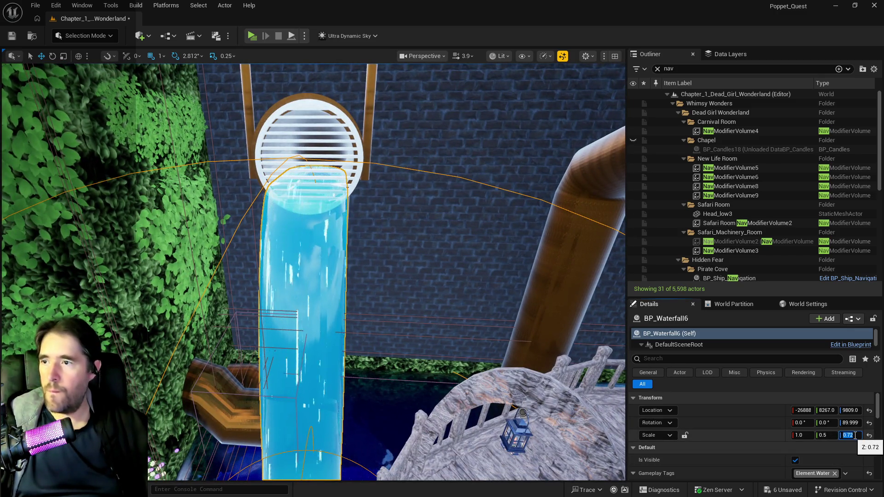
mouse_move(313, 276)
mouse_down()
mouse_move(323, 240)
mouse_move(304, 230)
mouse_move(304, 212)
mouse_move(295, 230)
mouse_move(322, 276)
mouse_move(313, 221)
mouse_move(295, 225)
mouse_up()
drag(442, 332, 447, 333)
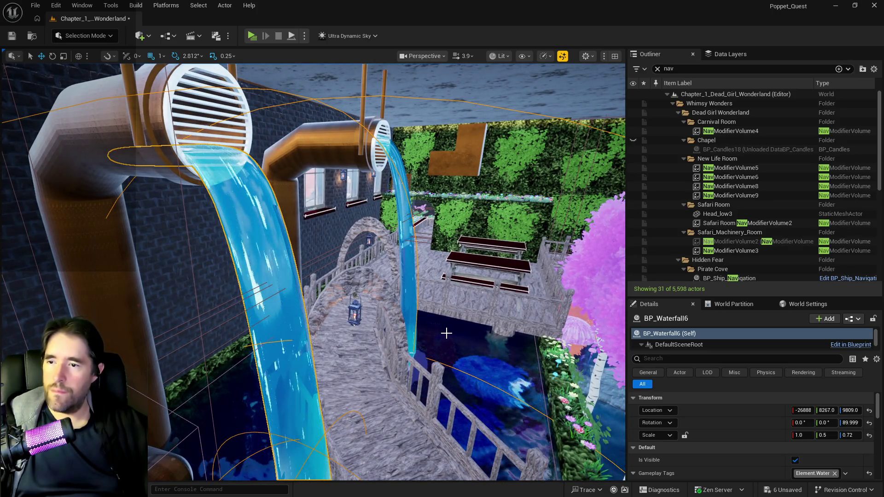
click(405, 223)
right_click(753, 434)
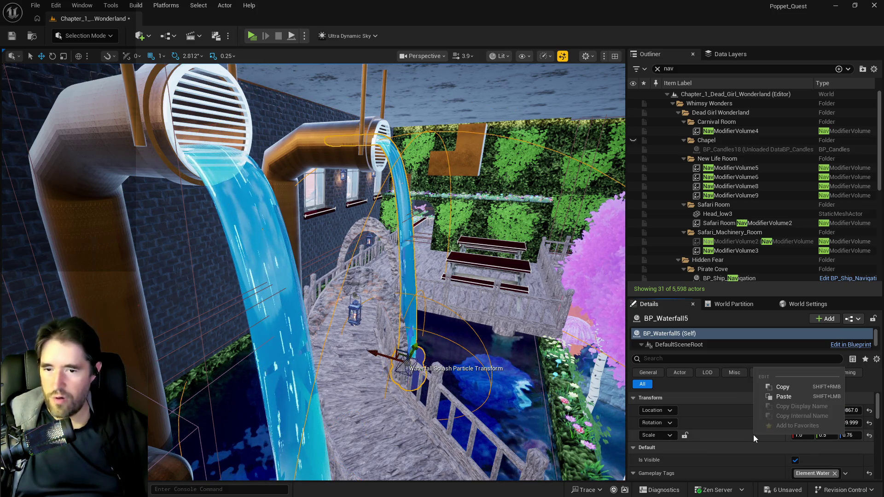
Step: Paste the scale onto BP_Waterfall5, set its Z to 9809, and give both waterfalls Scale Z 0.73
click(781, 398)
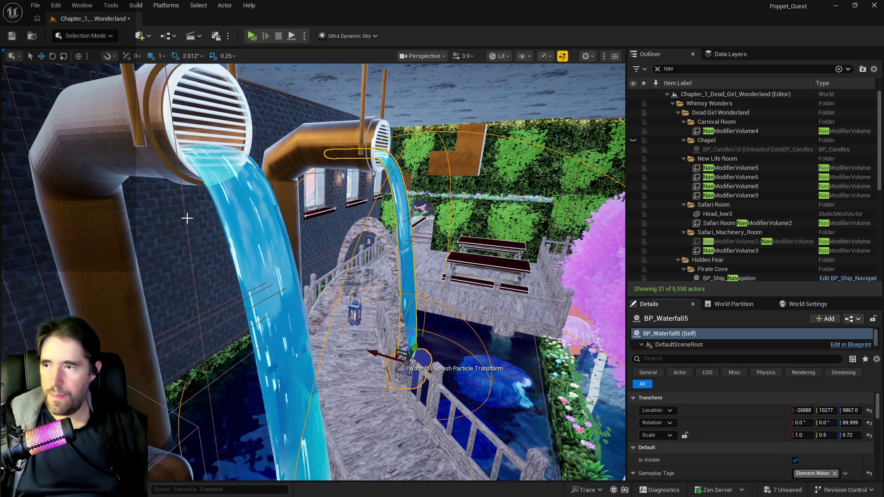
click(217, 214)
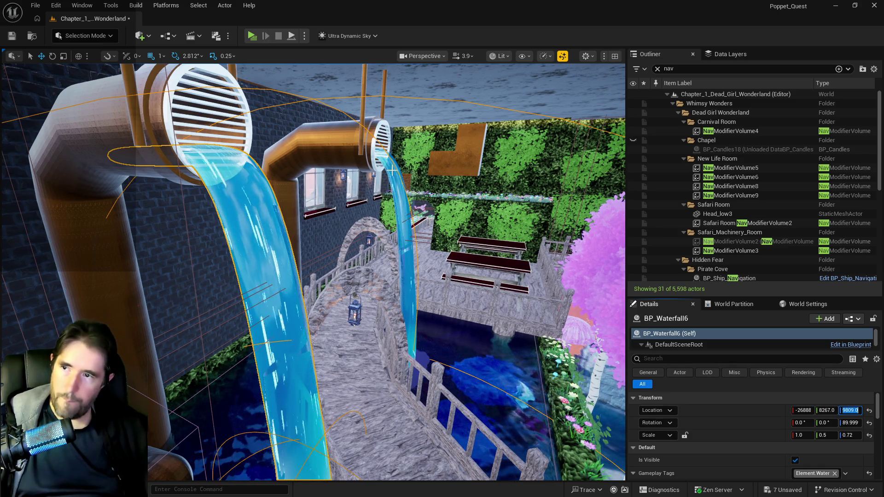
key(ctrl+z)
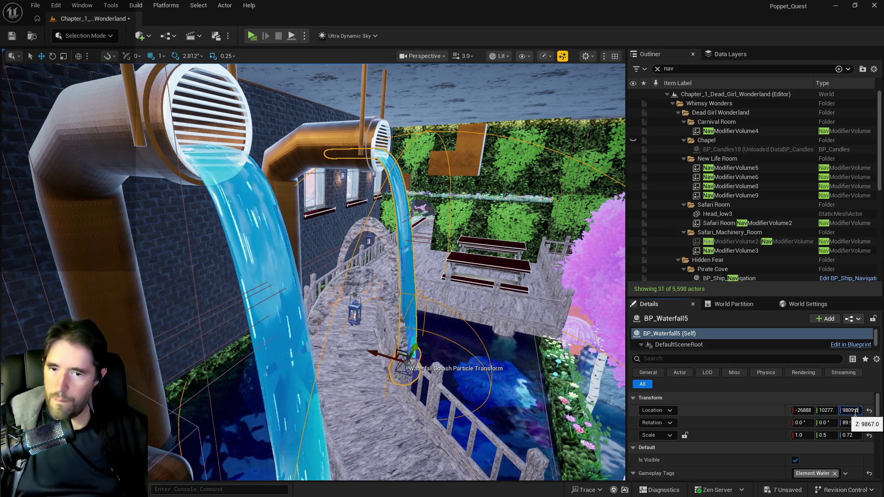
key(Return)
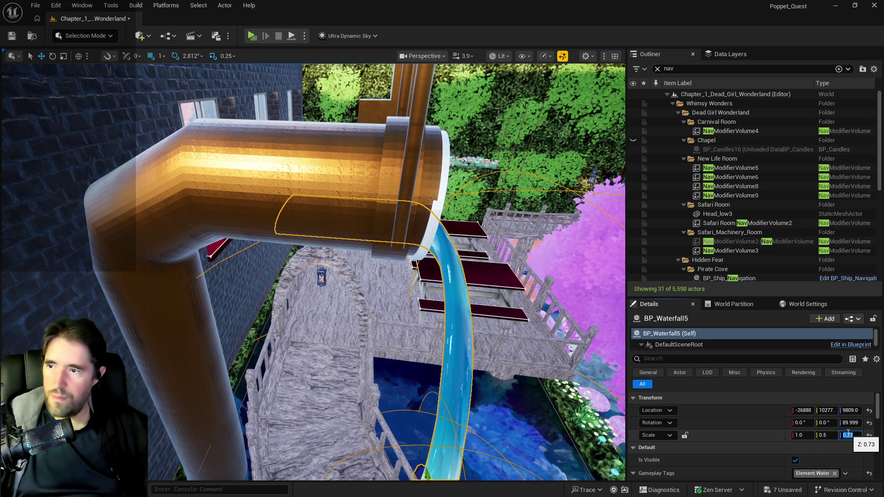
key(Return)
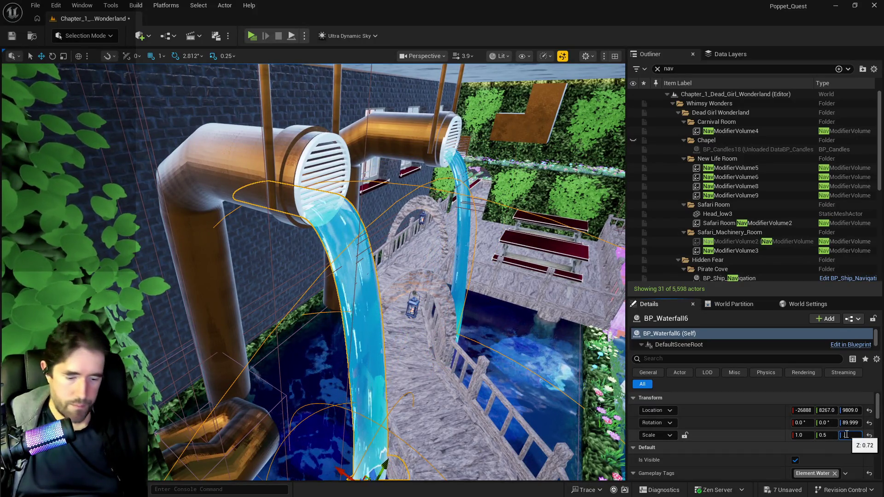
text(0.73)
key(Return)
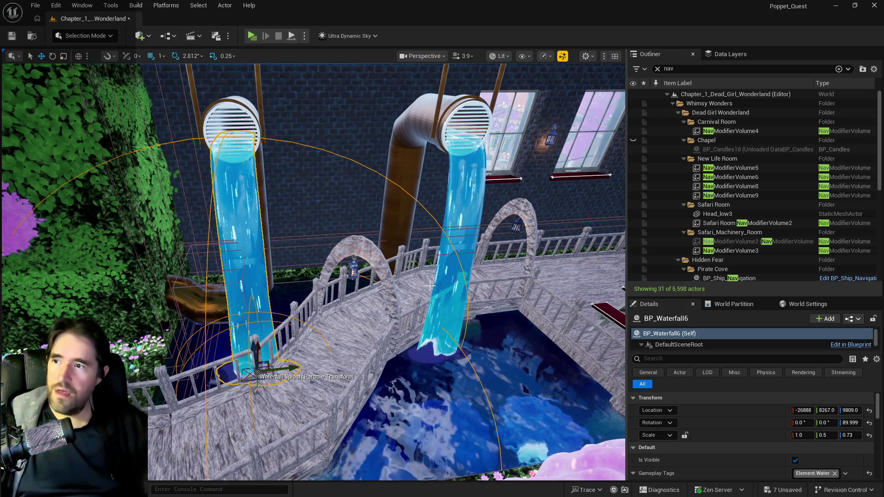
right_click(713, 406)
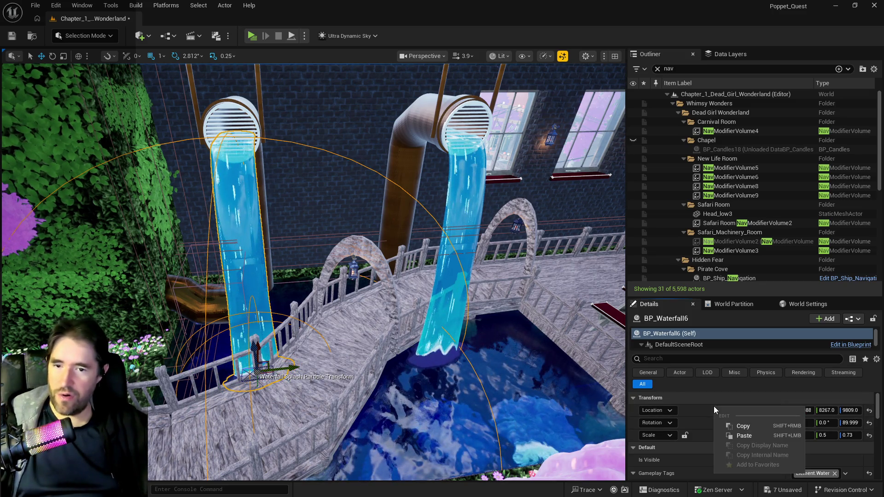
Step: Paste BP_Waterfall6's location into Puzzle Transform Map entry 0 and set its Scale Z to 0.73
click(743, 427)
scroll(719, 456, down, 3)
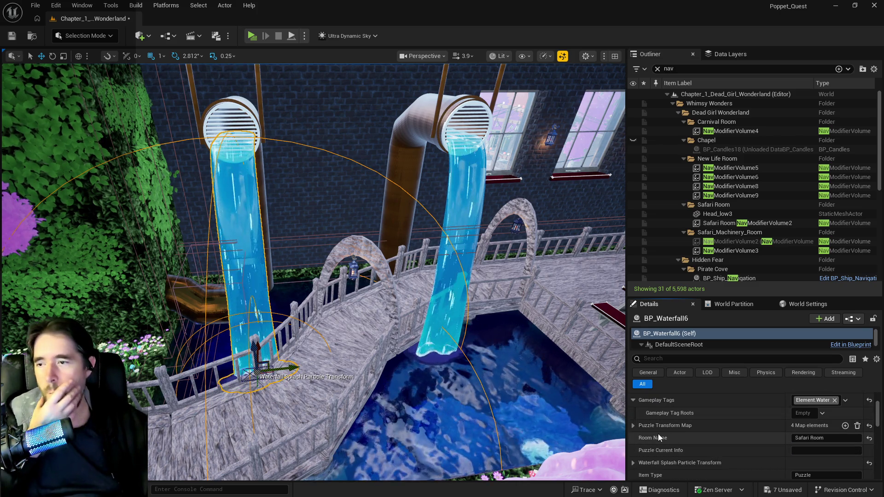
scroll(660, 433, down, 2)
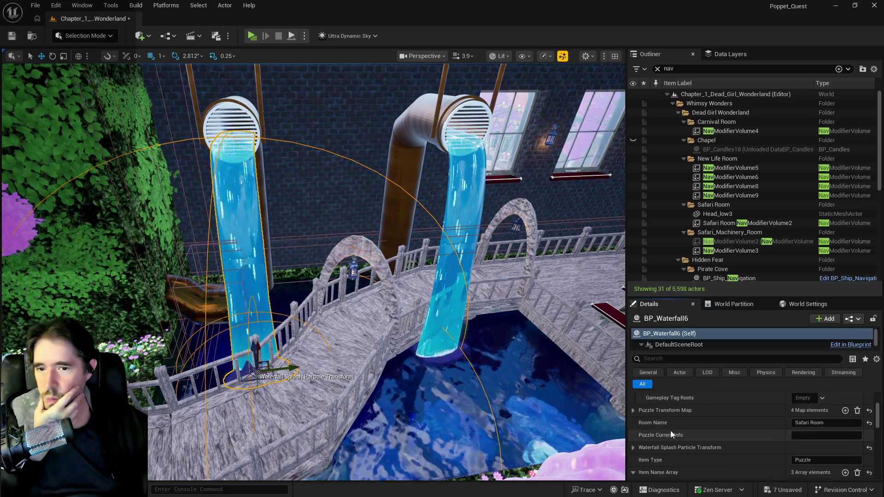
scroll(670, 430, down, 5)
scroll(663, 438, up, 3)
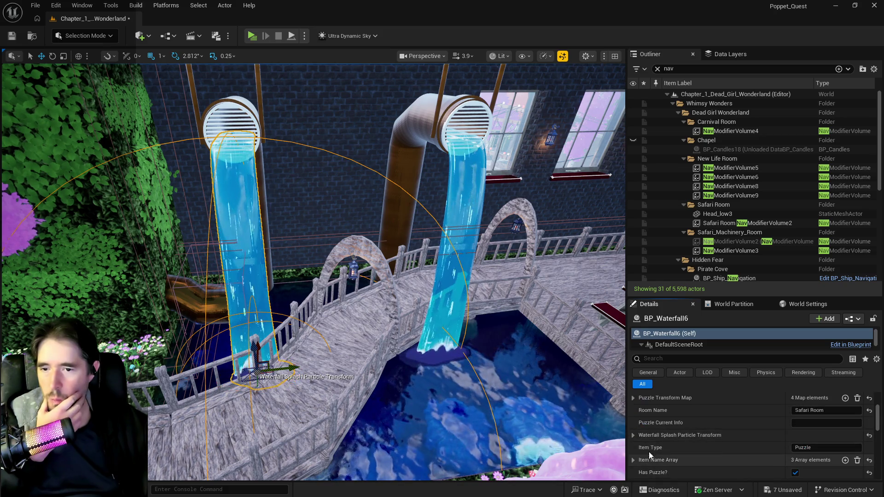
click(634, 398)
click(645, 411)
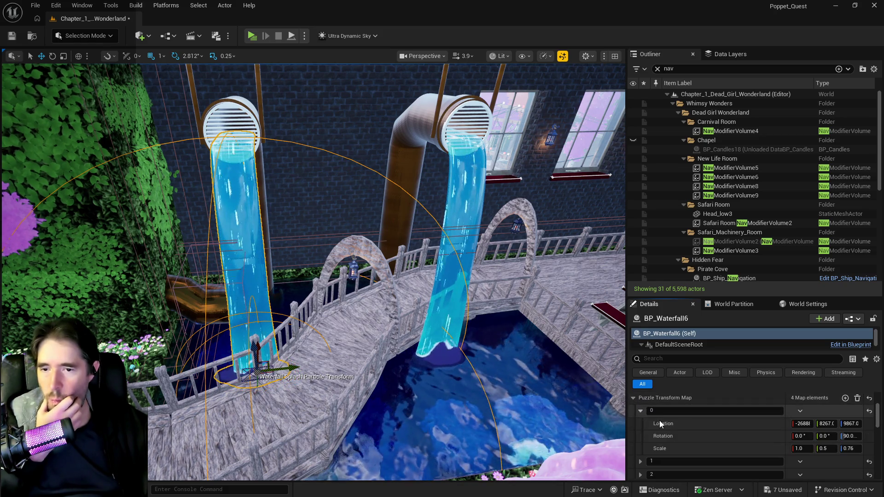
right_click(693, 426)
click(711, 453)
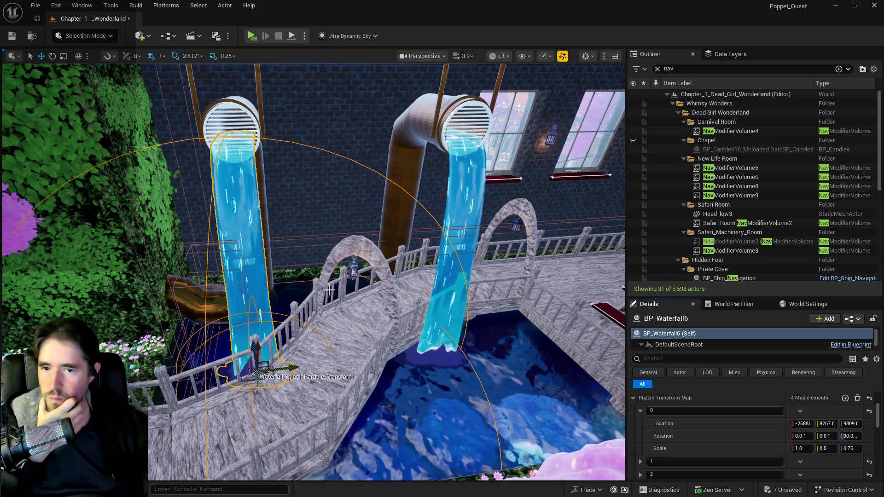
scroll(754, 436, up, 2)
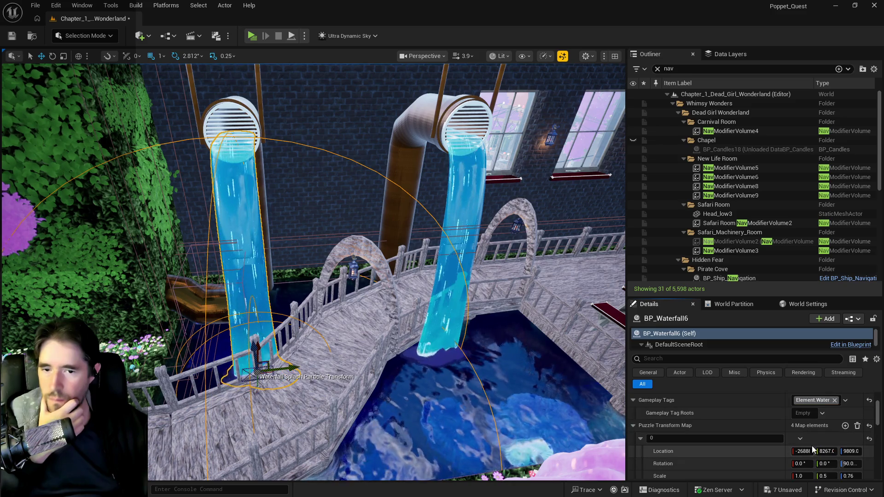
scroll(813, 450, down, 2)
click(855, 432)
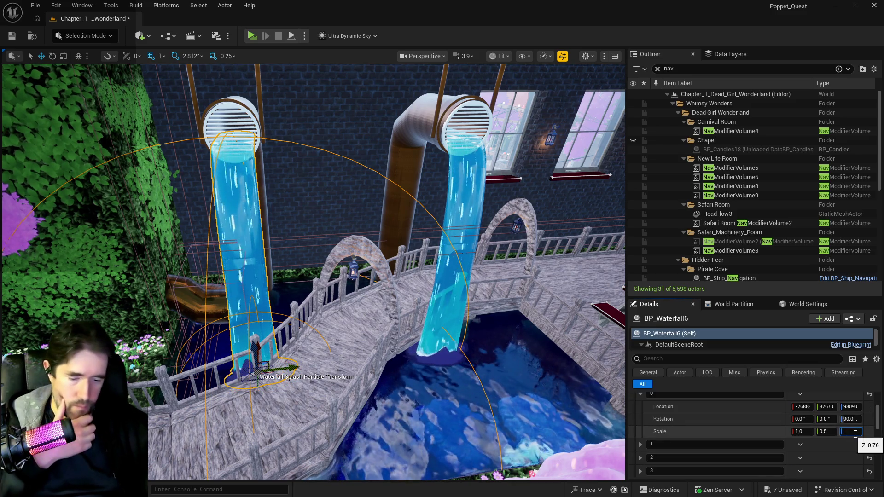
Step: Copy BP_Waterfall5's Z 9809 location into its Puzzle Transform Map entry 0 and match Scale Z 0.73
click(458, 272)
scroll(725, 429, up, 2)
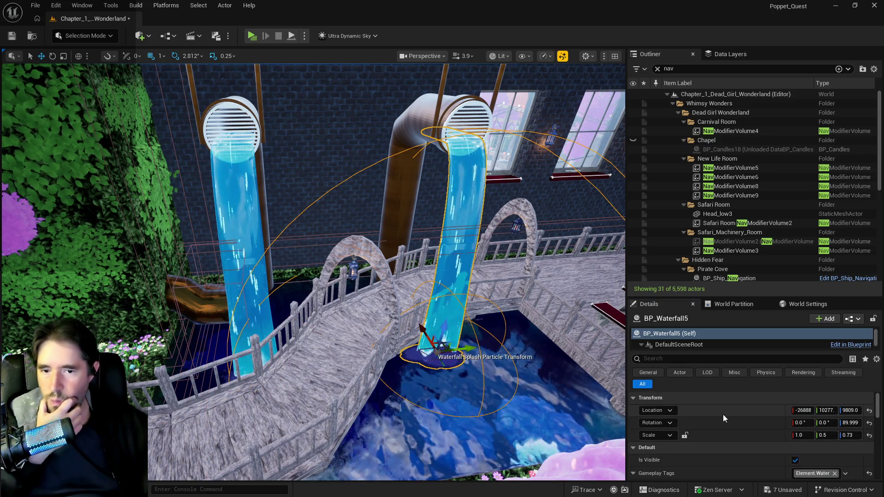
right_click(721, 417)
click(741, 432)
scroll(739, 432, down, 5)
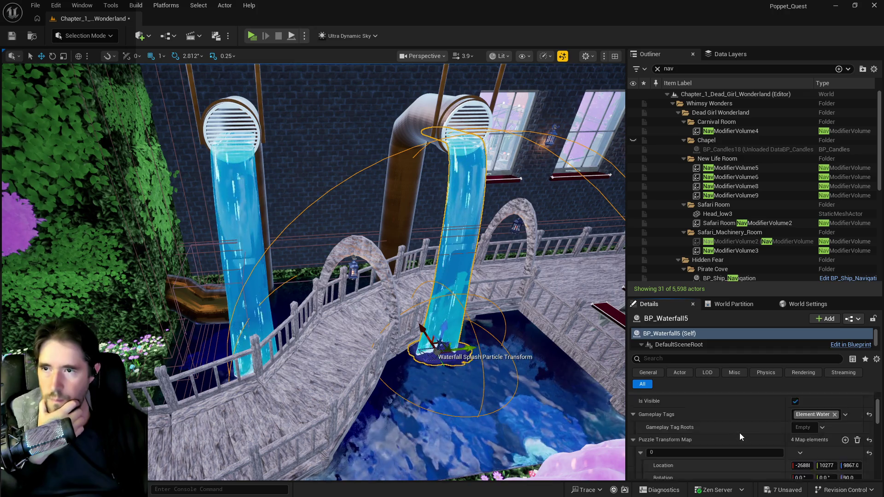
right_click(733, 421)
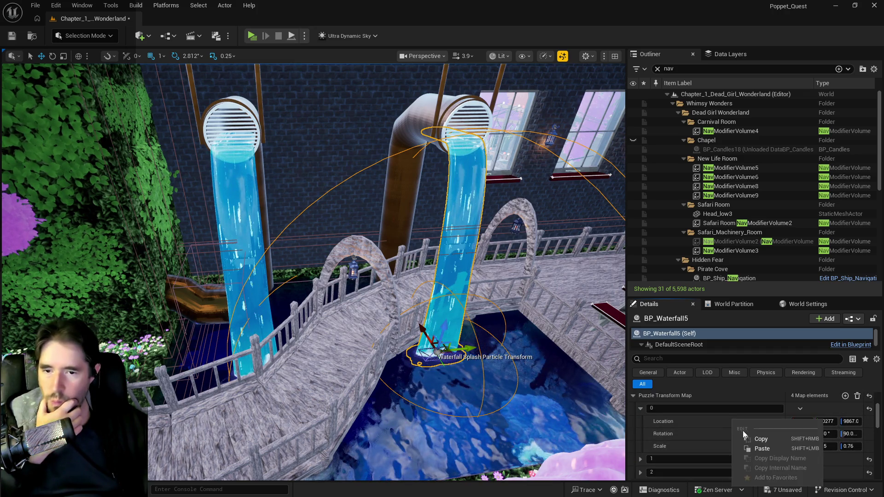
click(748, 449)
click(849, 447)
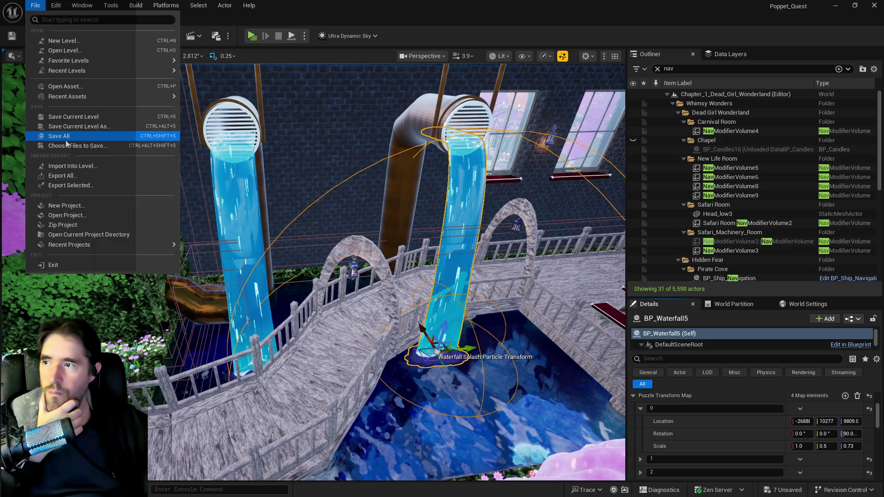
Step: Fly the view over to inspect the pipe spout
mouse_move(527, 386)
mouse_down()
mouse_move(359, 366)
mouse_move(411, 293)
mouse_move(389, 308)
mouse_move(392, 294)
mouse_move(384, 306)
mouse_up()
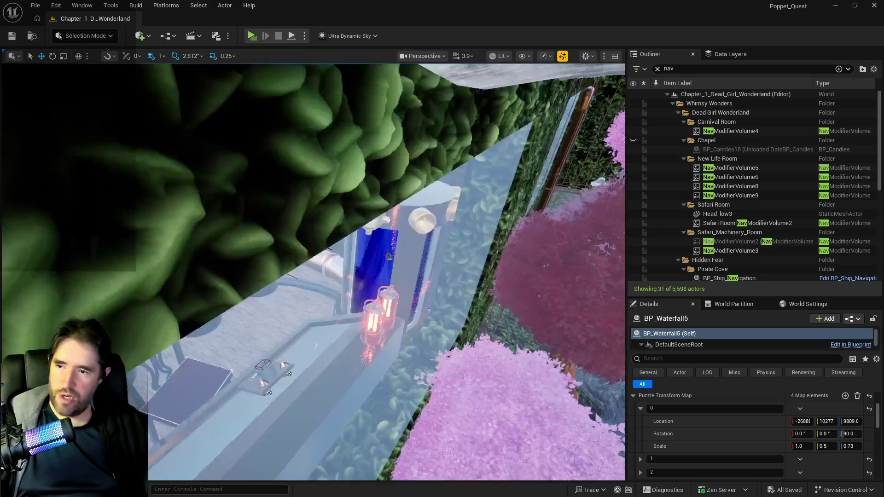